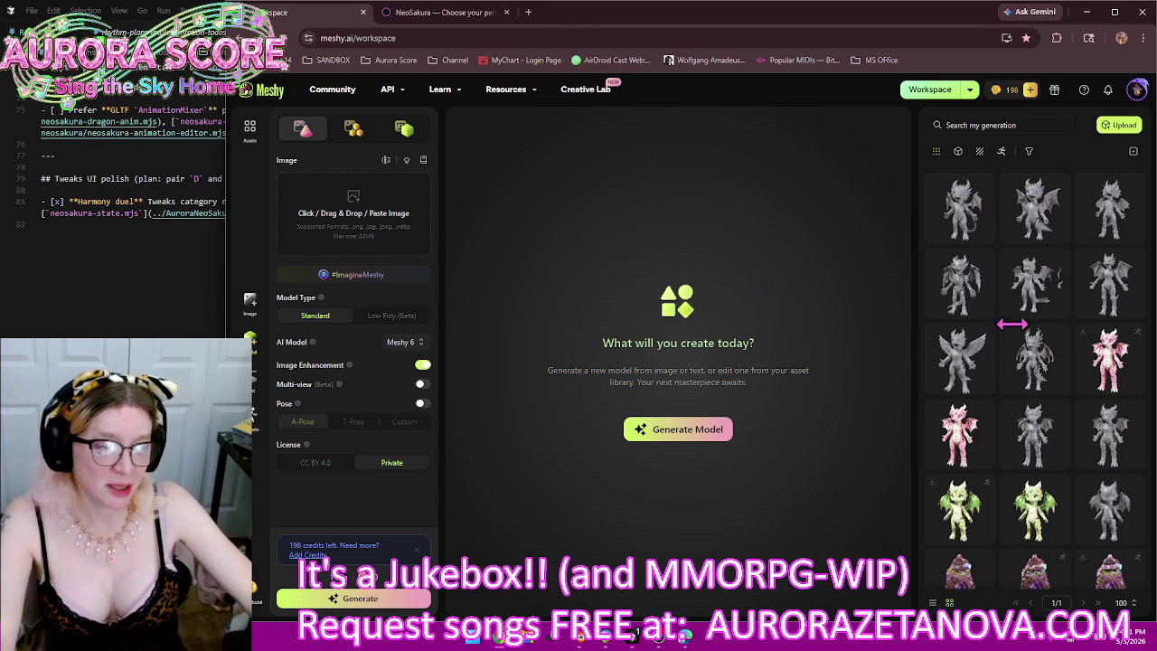
Step: Open the gray dragon generation, orbit it, and try a 3K remesh target
click(1030, 366)
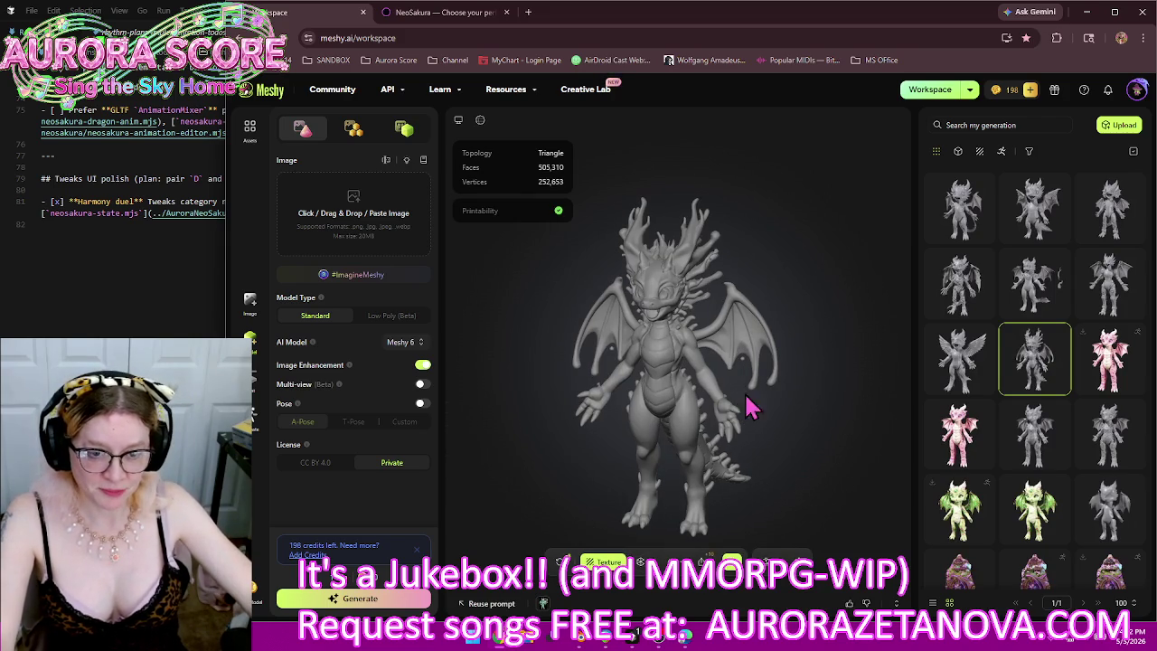
mouse_move(581, 405)
mouse_down()
mouse_move(886, 388)
mouse_move(711, 388)
mouse_up()
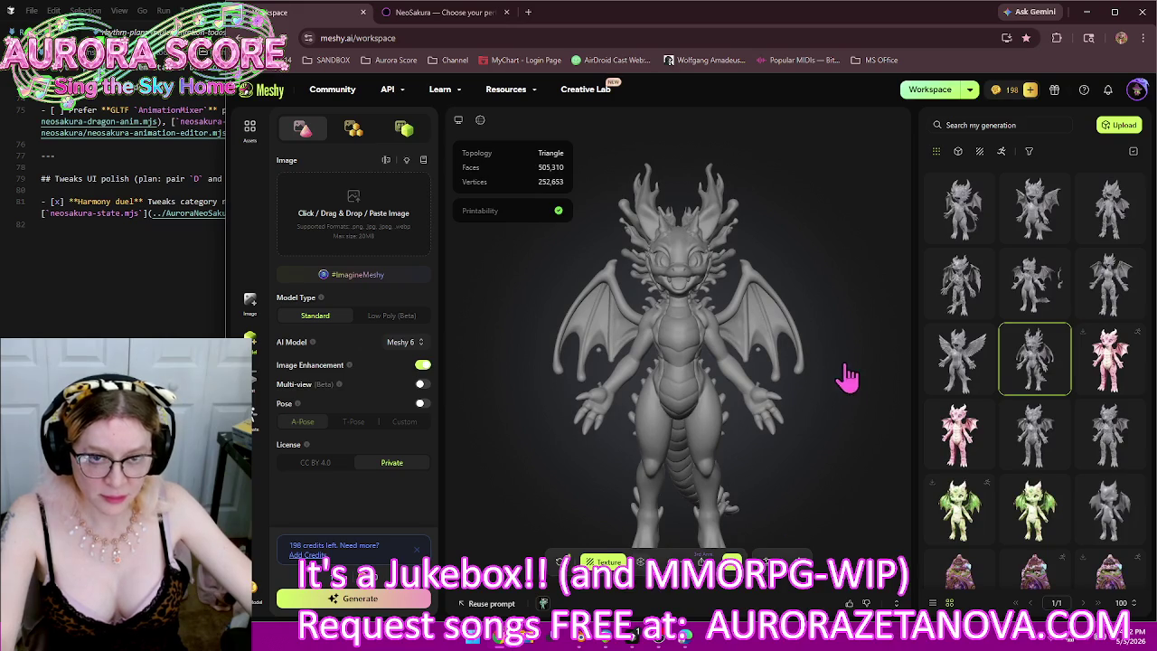
click(869, 406)
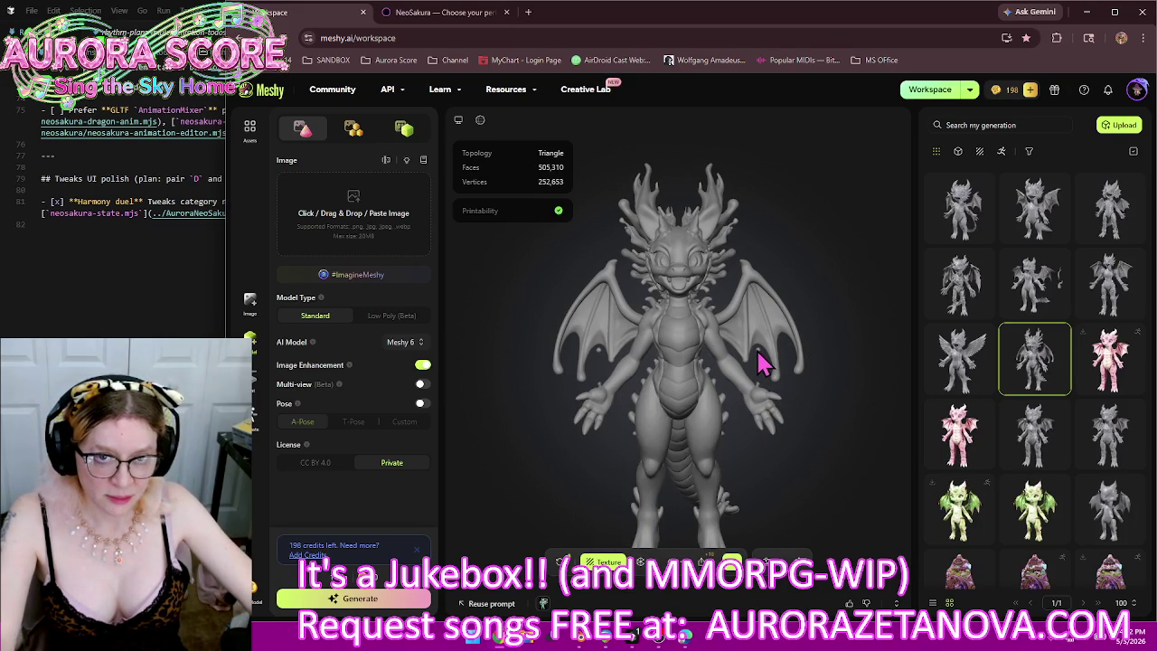
click(641, 567)
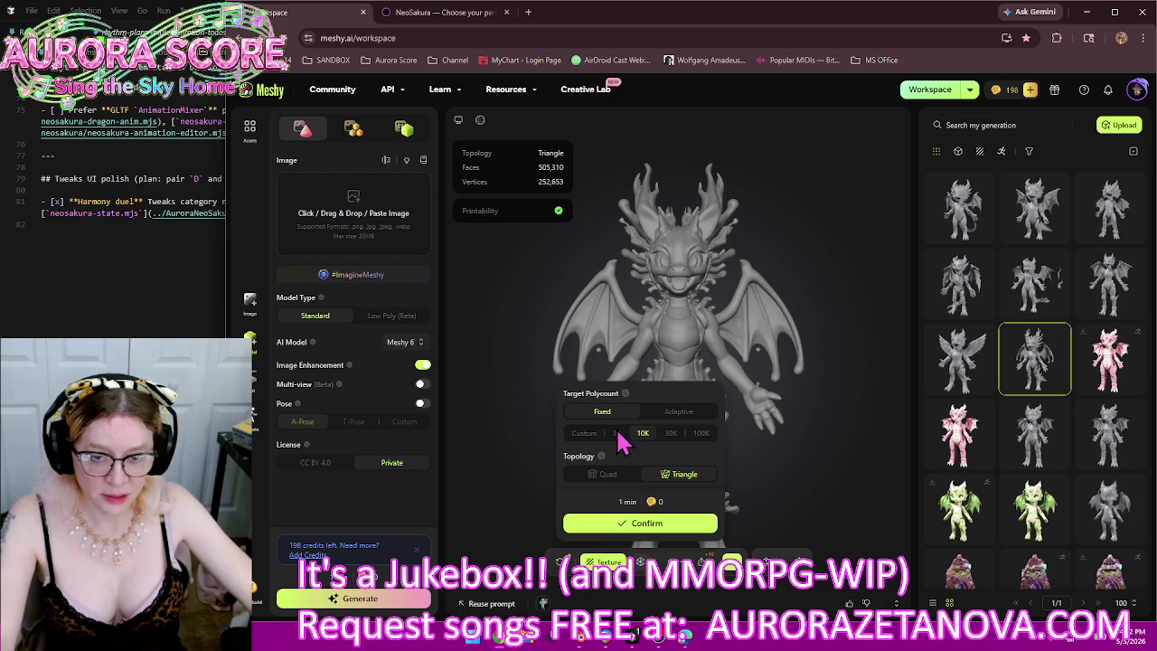
click(616, 433)
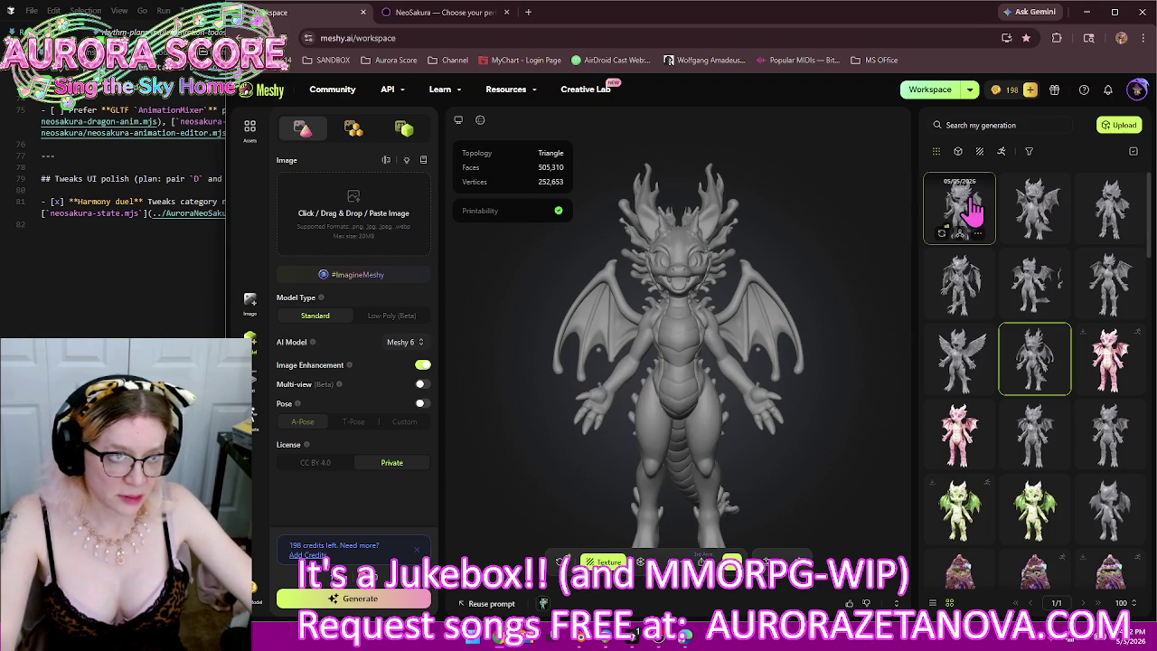
Step: Return from the pink dragon to the gray spiky-winged dragon and set the remesh target to 10K
click(1112, 362)
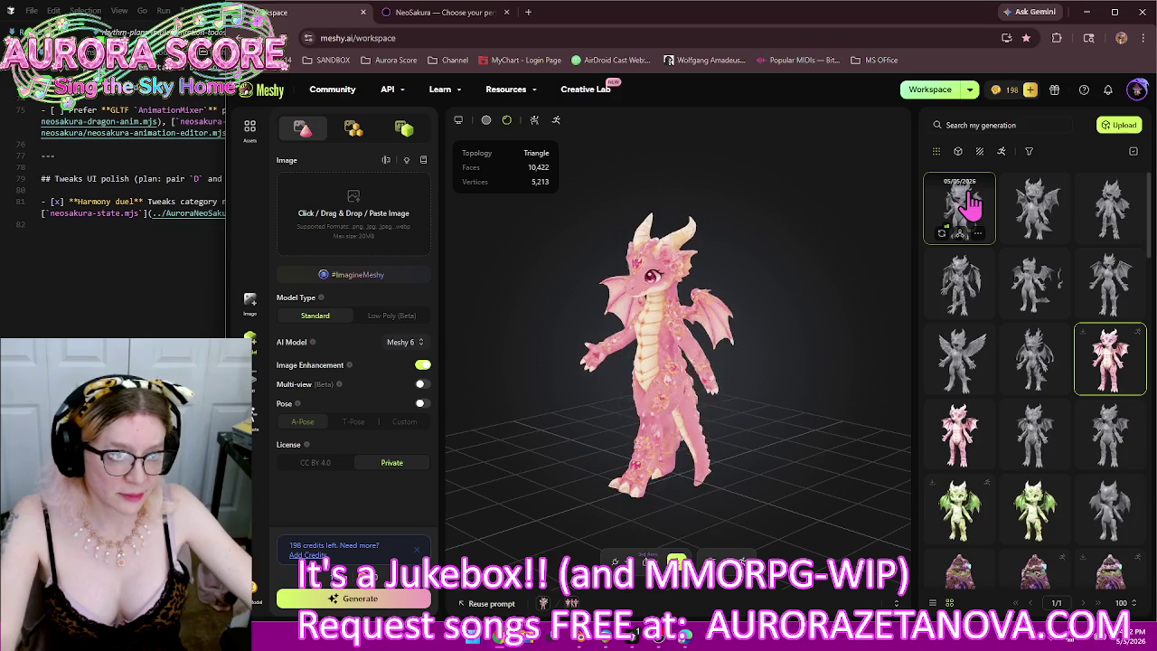
click(1036, 357)
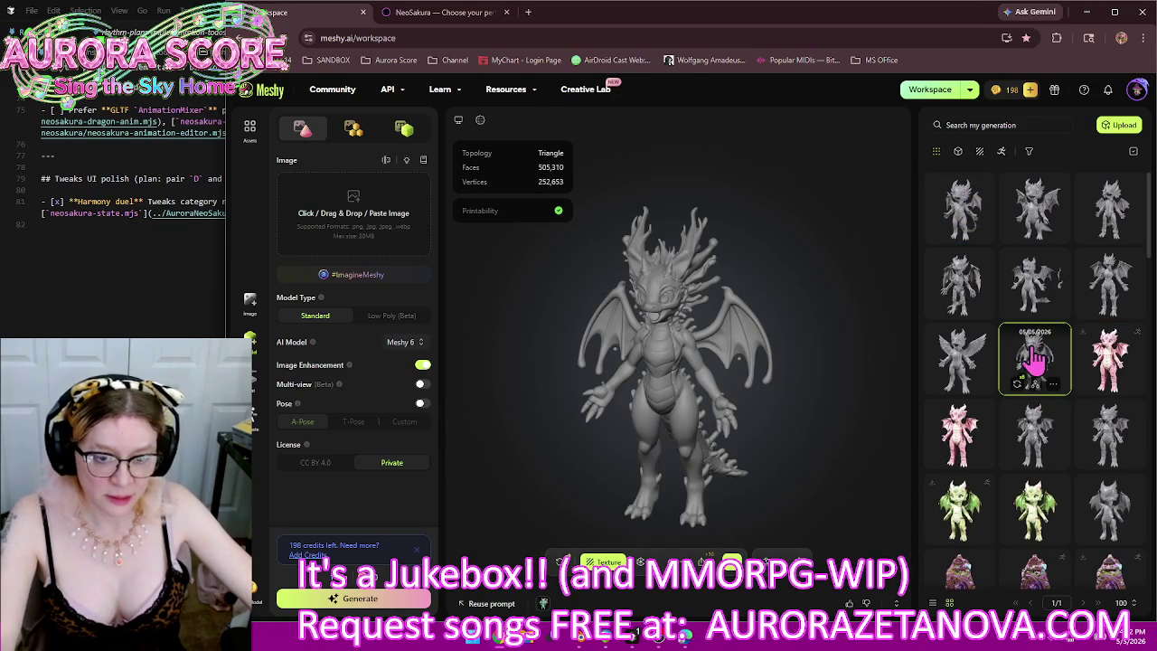
click(640, 561)
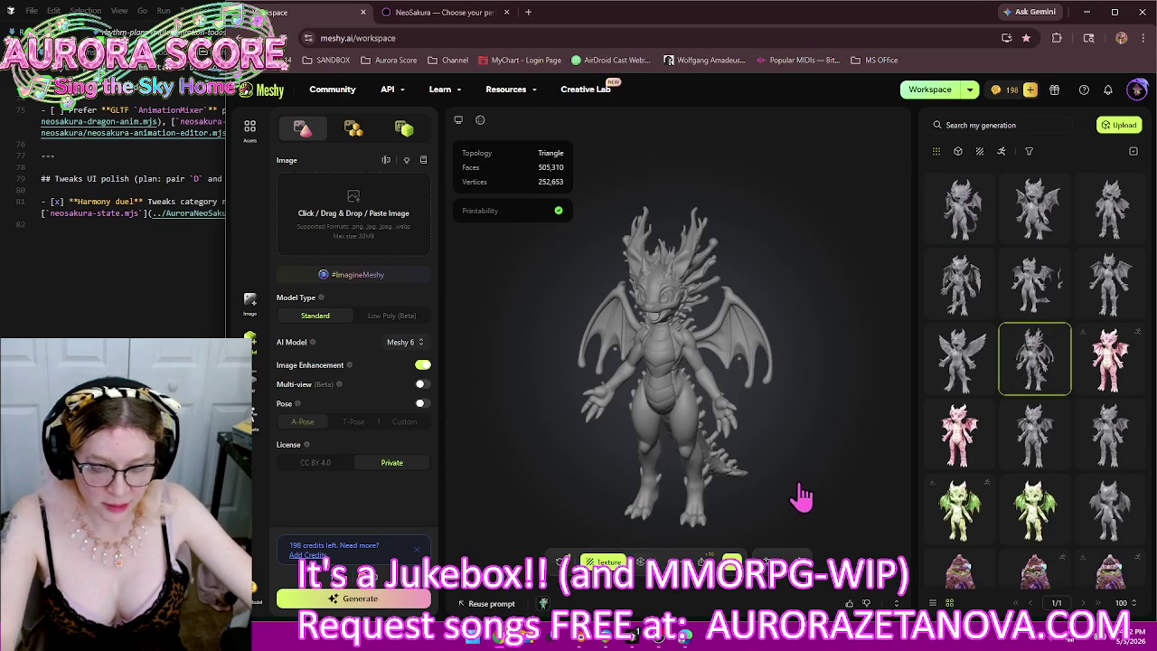
click(643, 434)
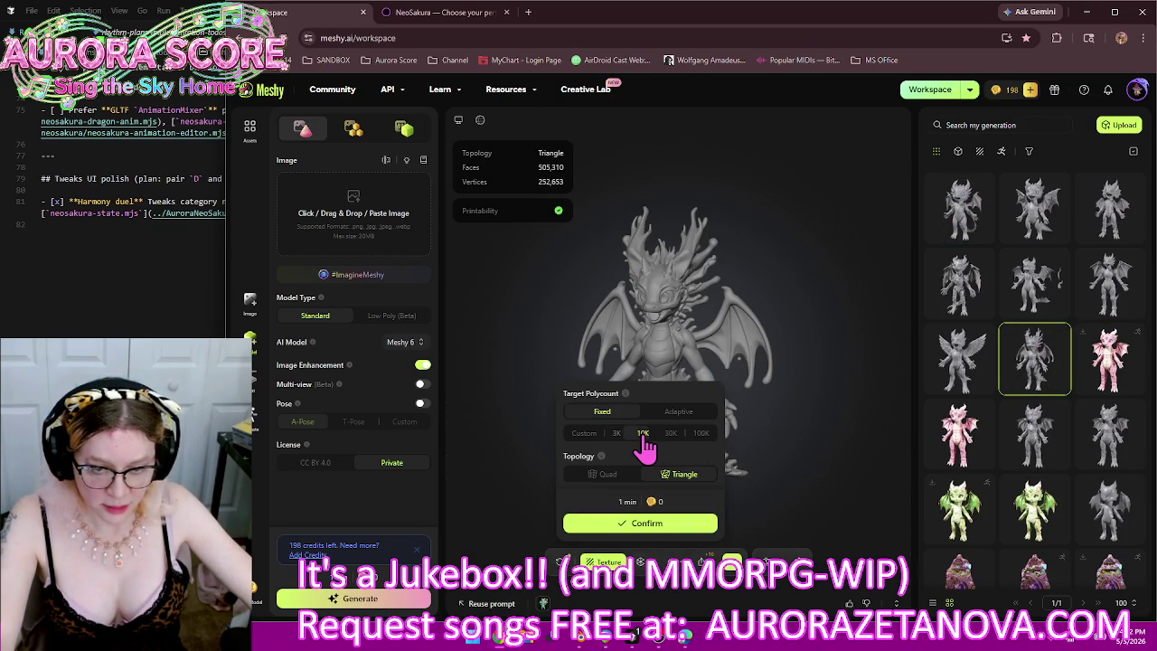
Step: Confirm 10K-triangle remeshes for the gray, feather-winged and armoured dragons, then load another dragon
click(648, 526)
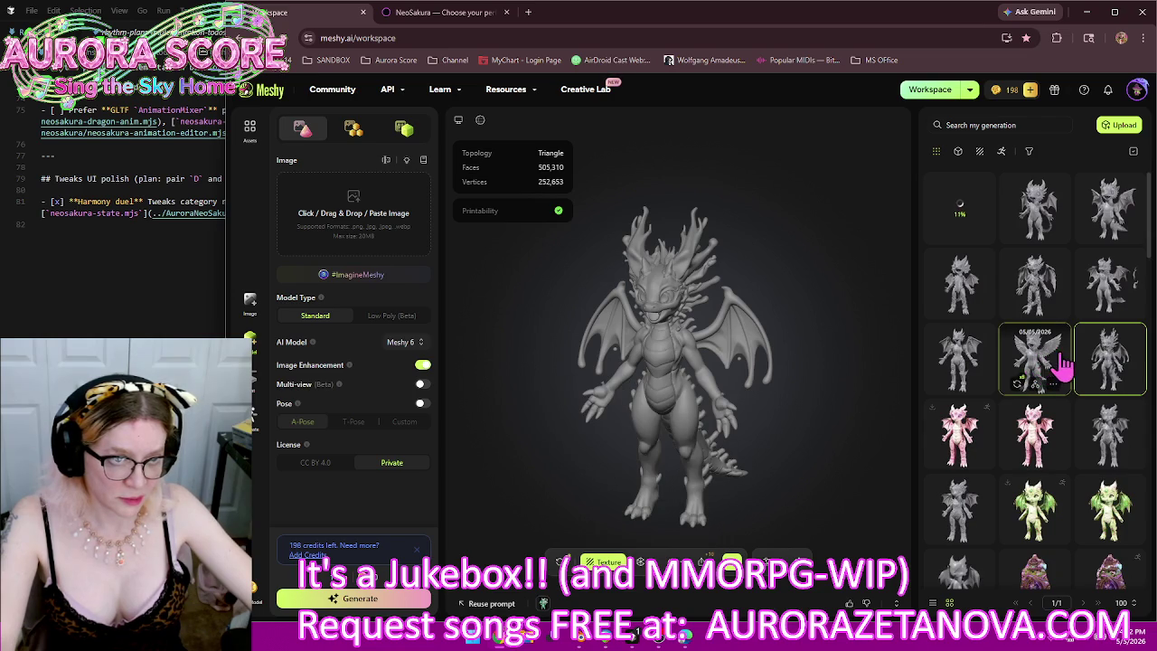
click(1037, 362)
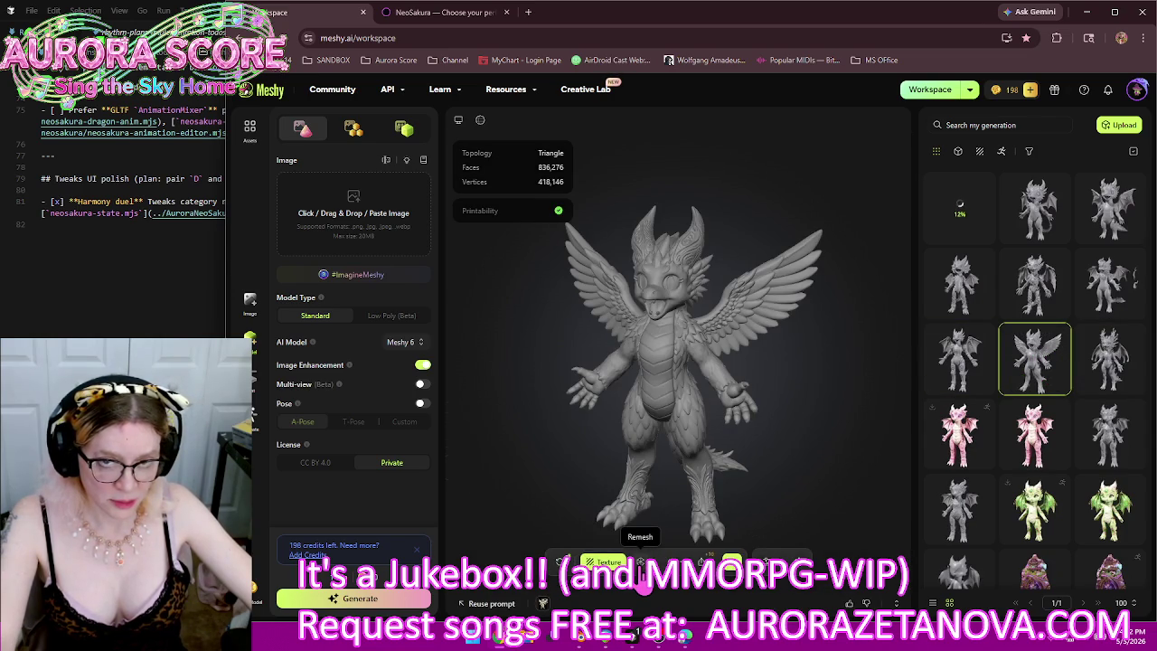
click(640, 562)
click(648, 531)
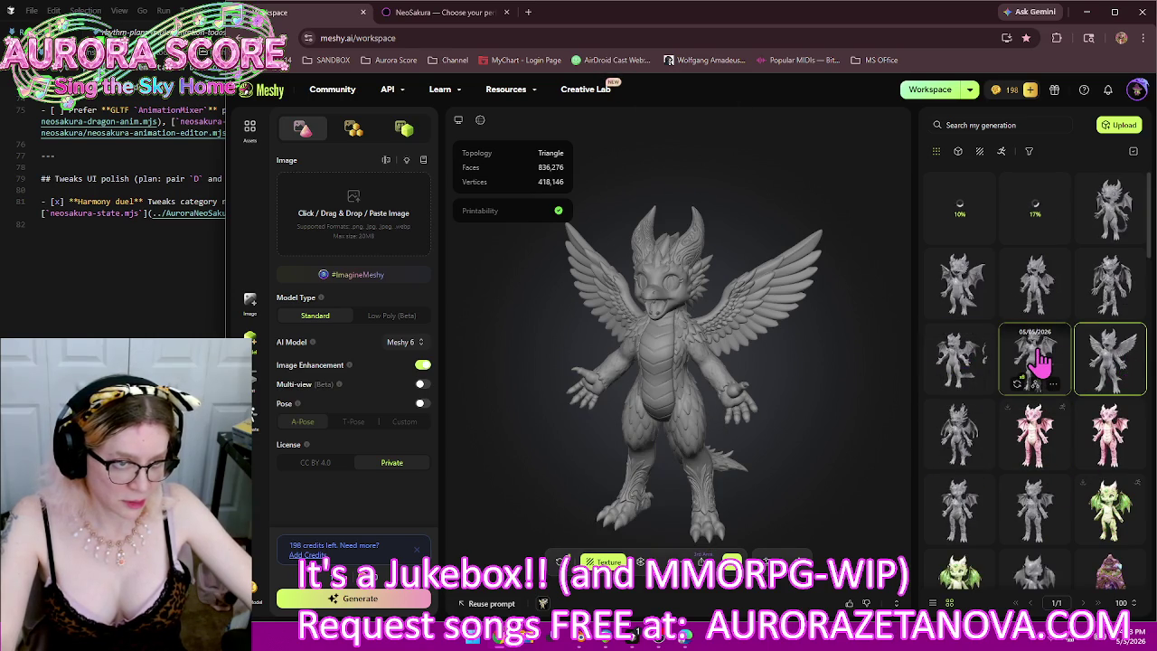
click(1042, 359)
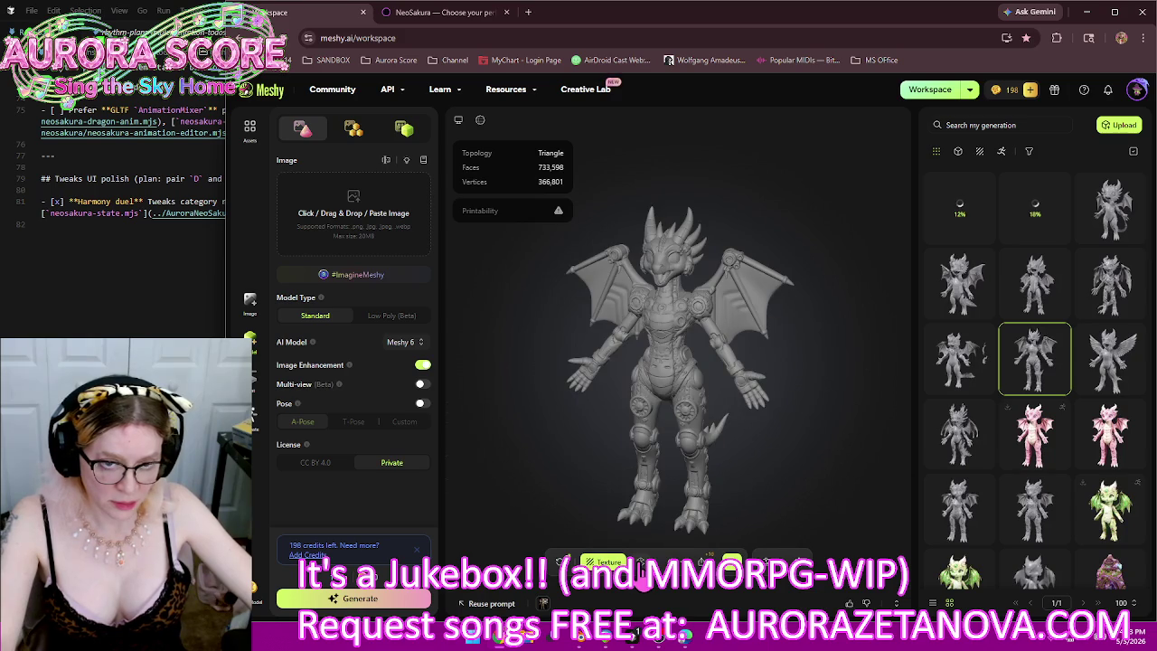
click(641, 563)
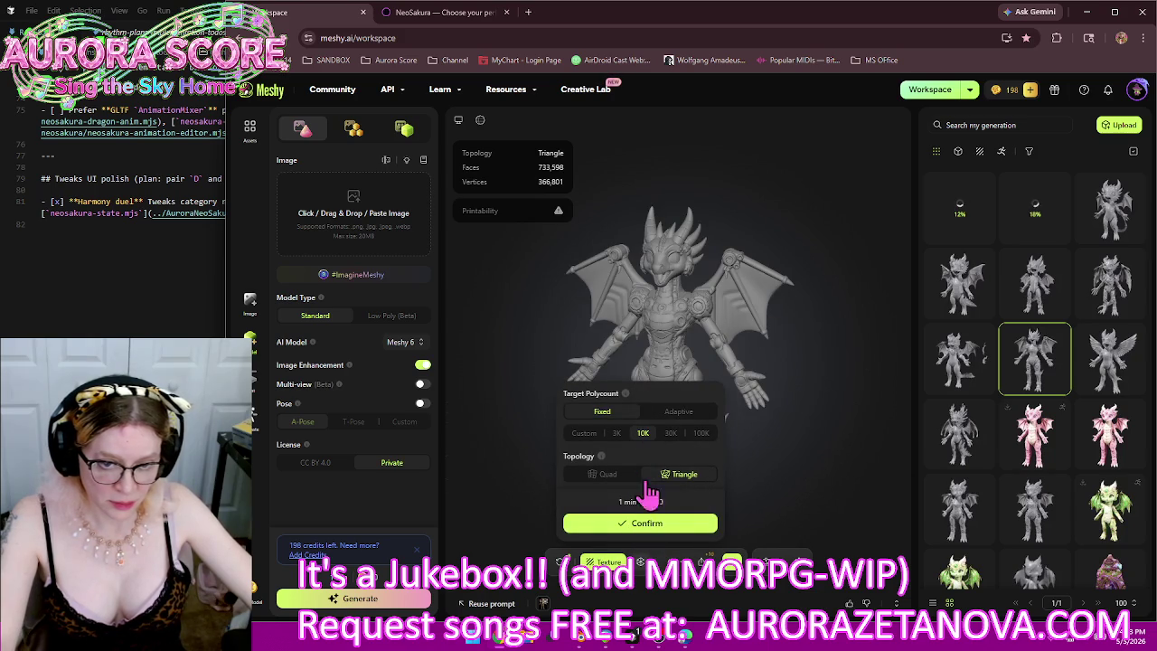
click(657, 533)
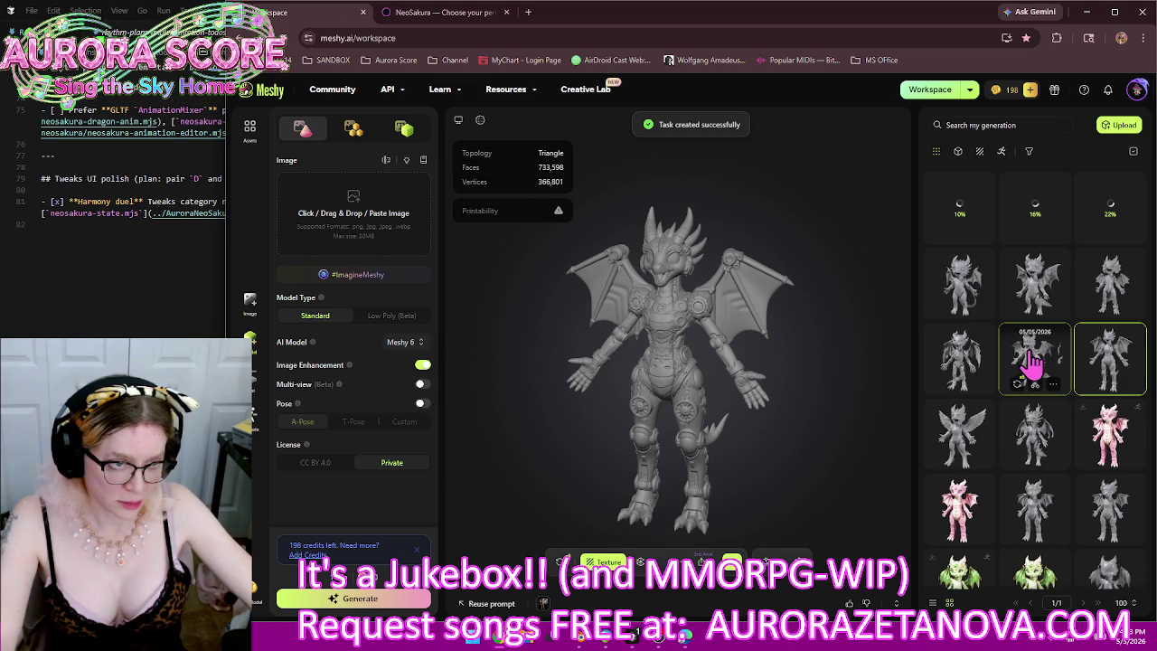
click(1033, 361)
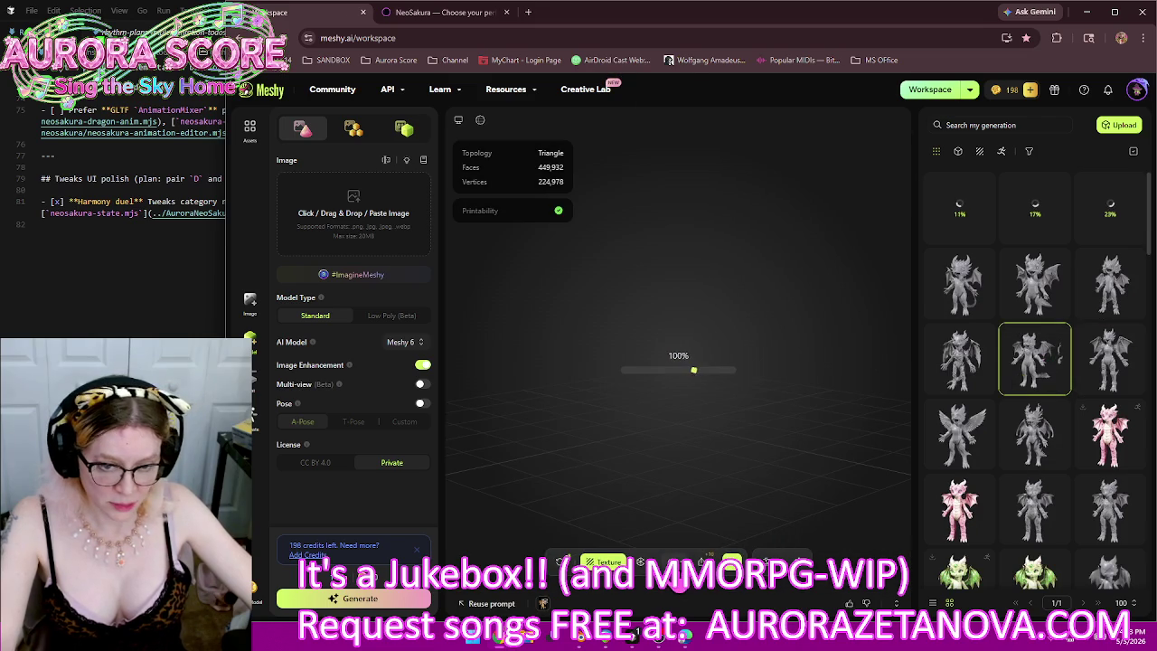
Step: Start a new General scene in Blender without saving and delete the default camera, cube and light
click(583, 643)
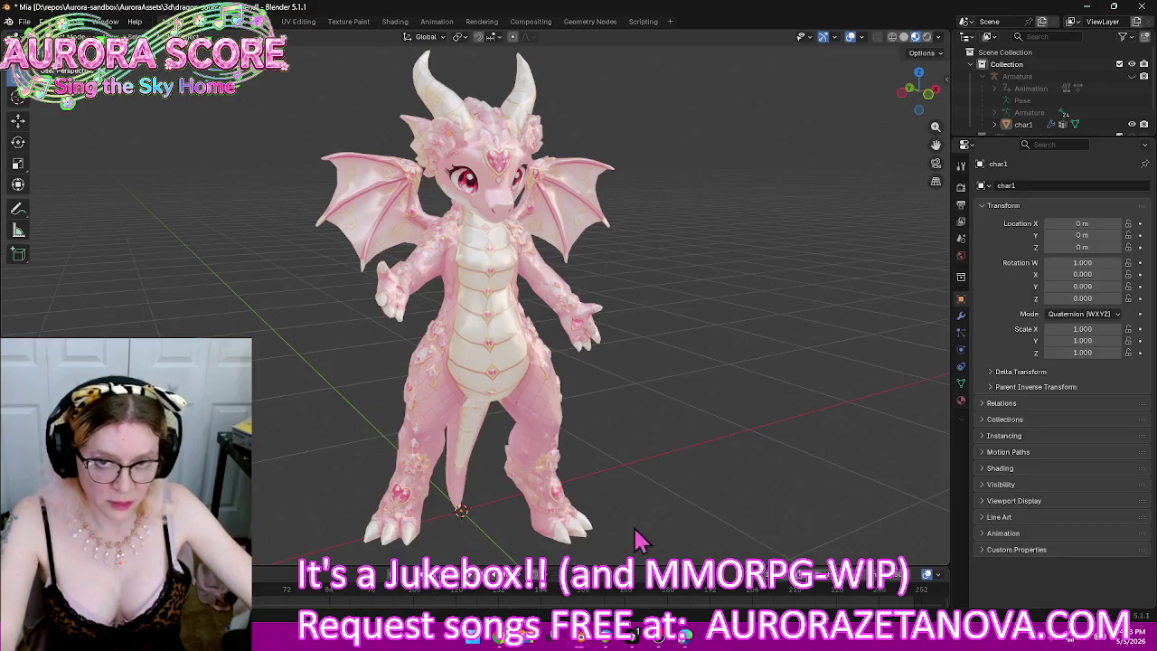
click(25, 21)
mouse_move(45, 70)
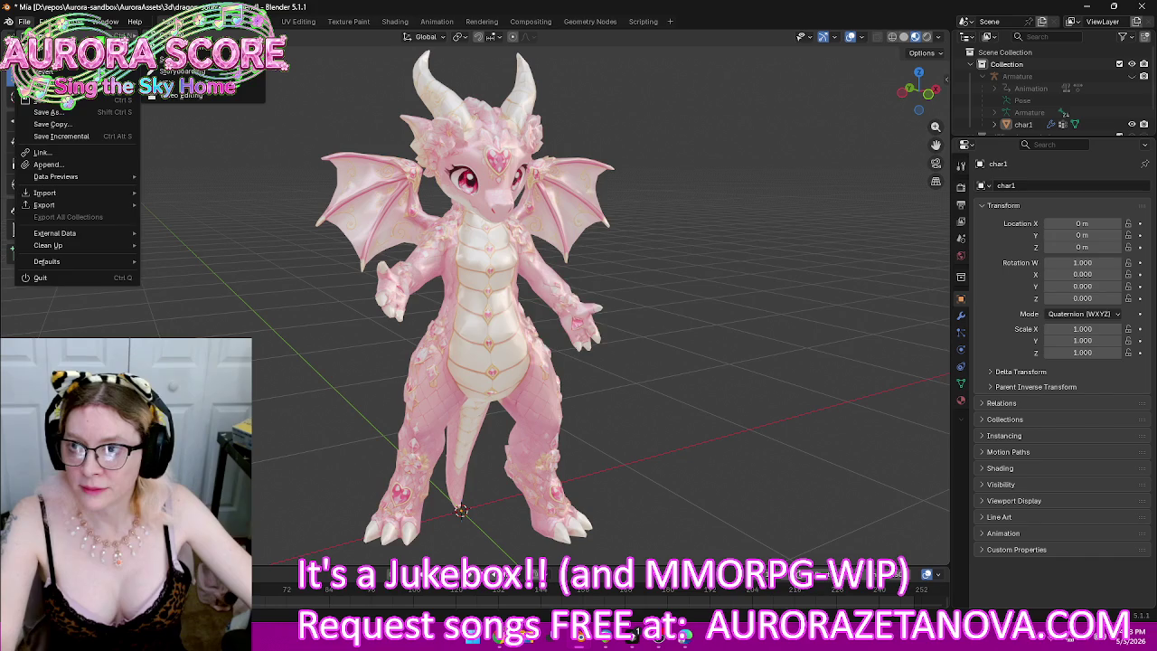
click(190, 36)
click(603, 339)
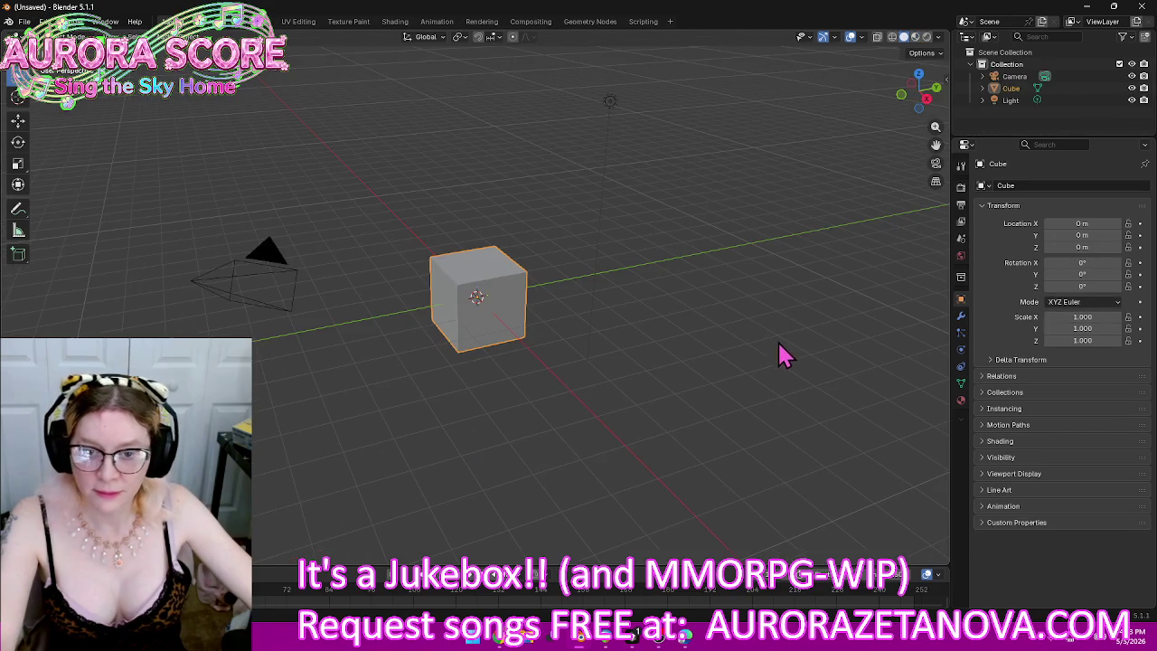
drag(651, 76, 168, 394)
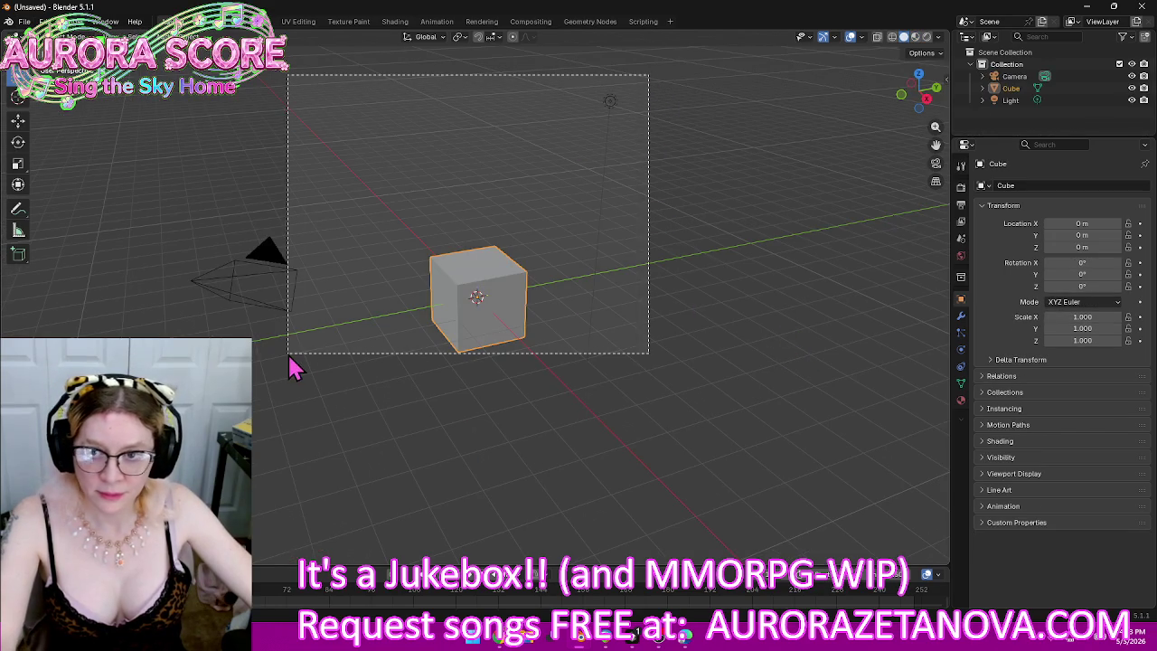
key(Delete)
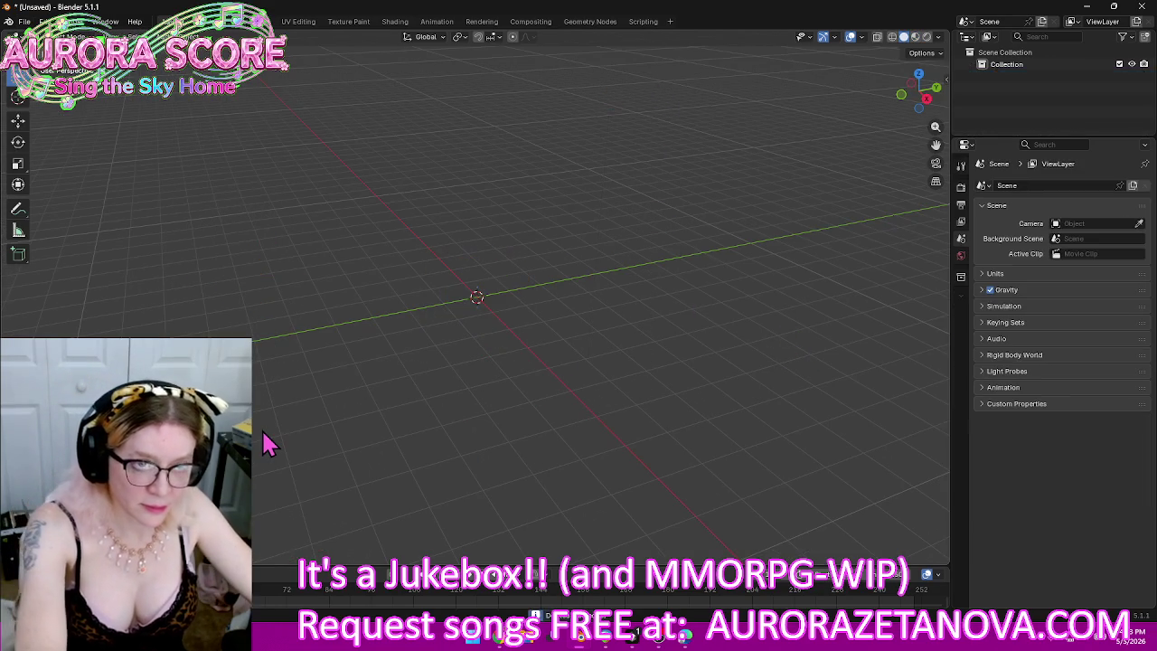
Step: Turn on the Meshy Bridge in the sidebar's Meshy tab and return to the browser
click(946, 90)
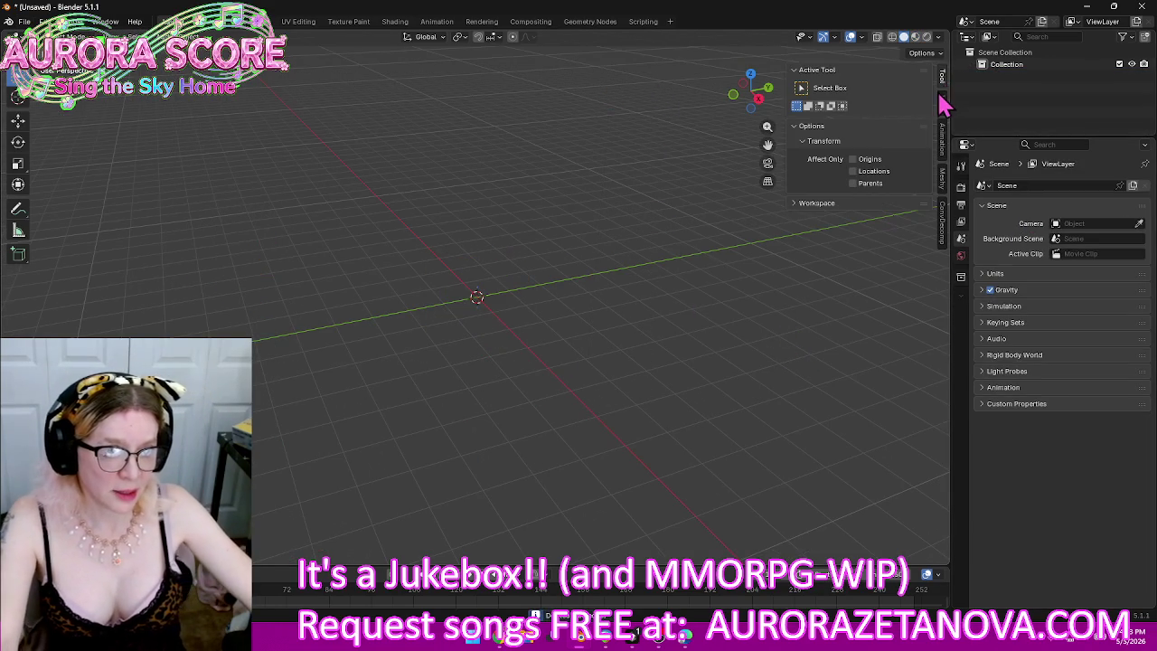
click(944, 178)
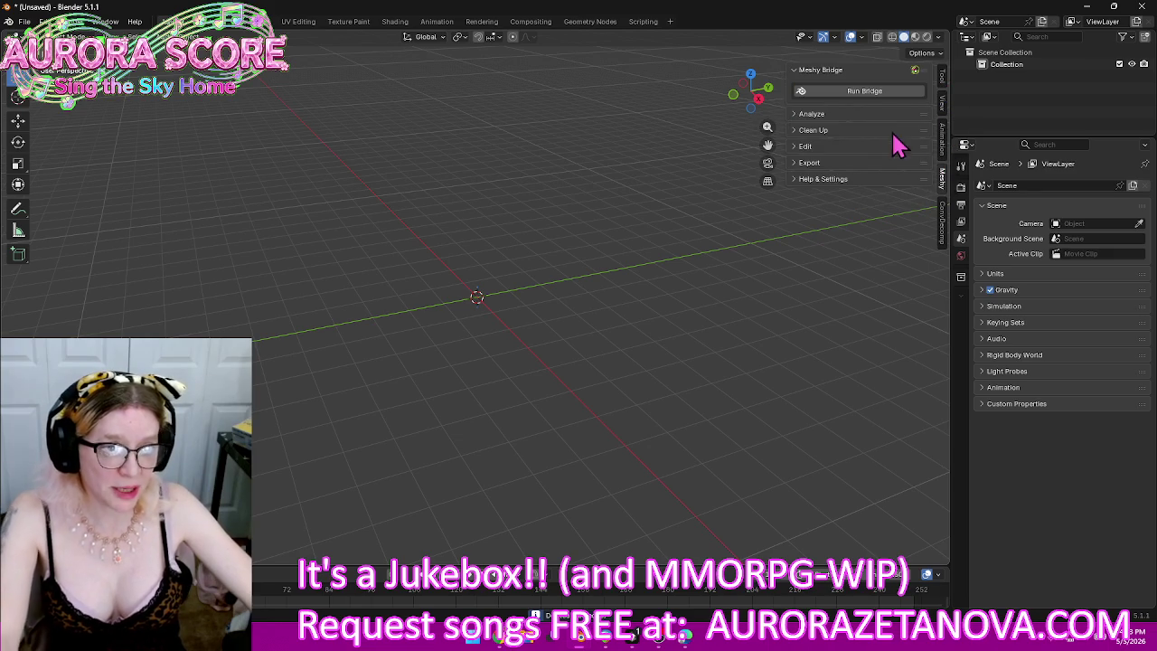
click(881, 91)
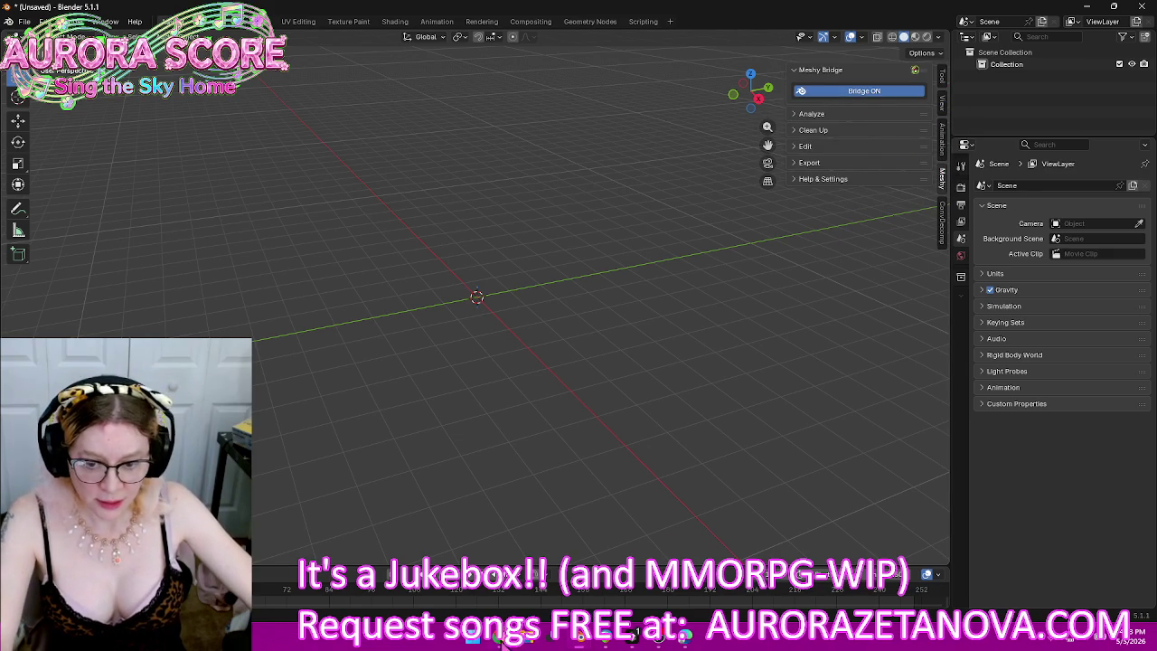
click(504, 642)
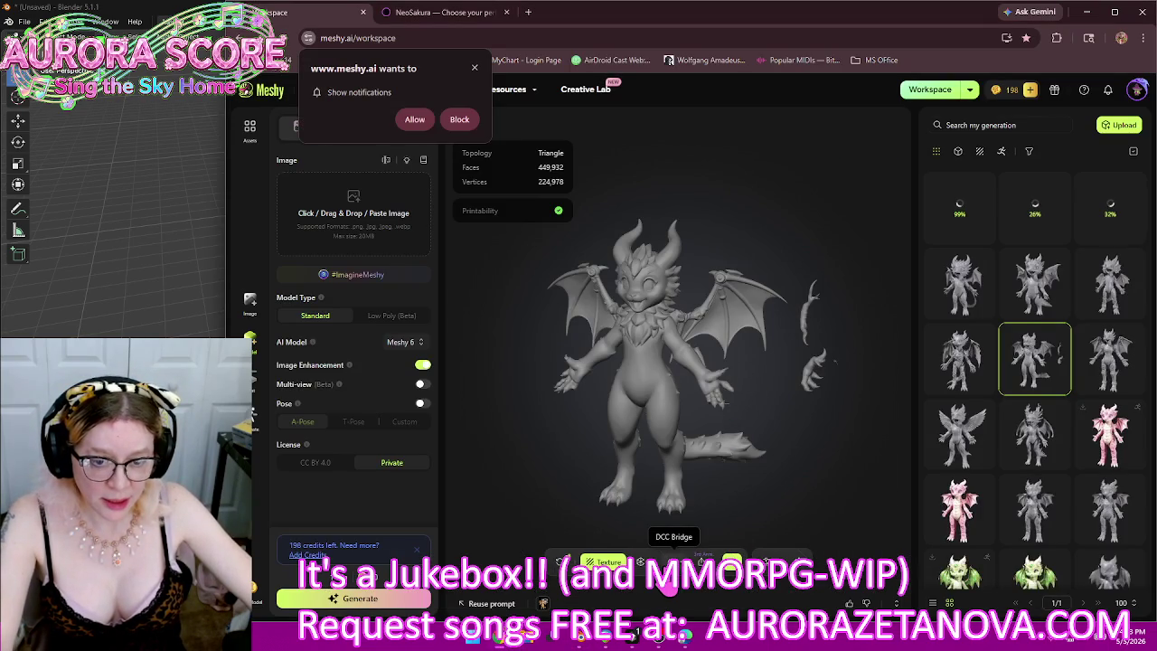
Step: Send the dragon to Blender through DCC Bridge and allow the Meshy site's notifications
click(673, 561)
click(658, 431)
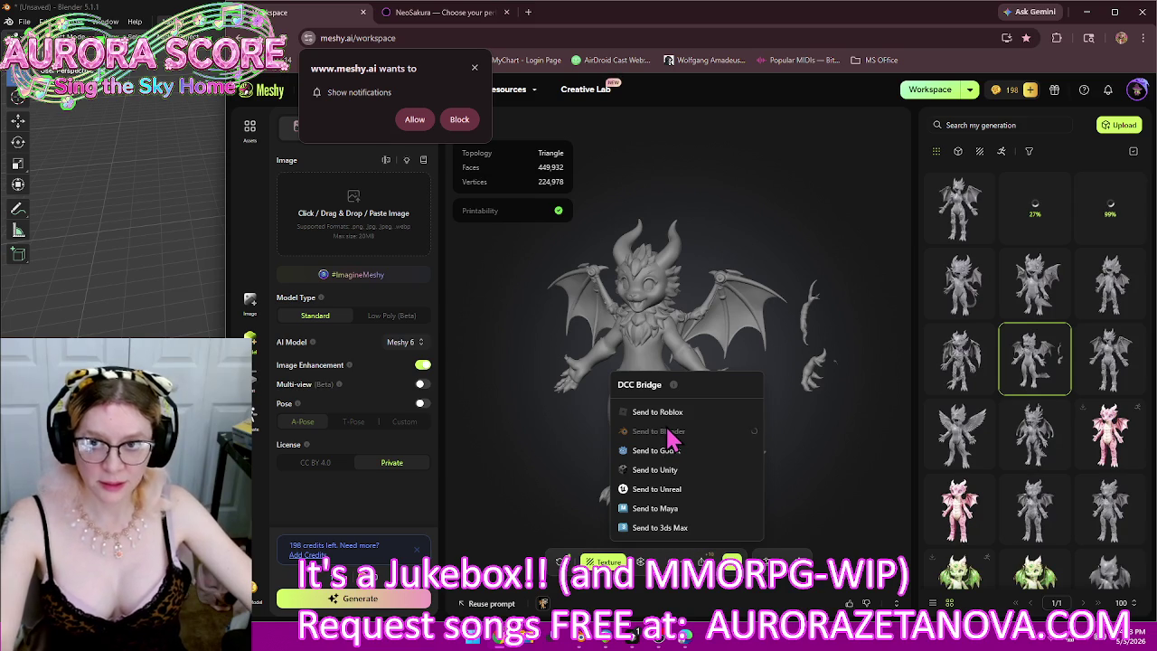
click(413, 119)
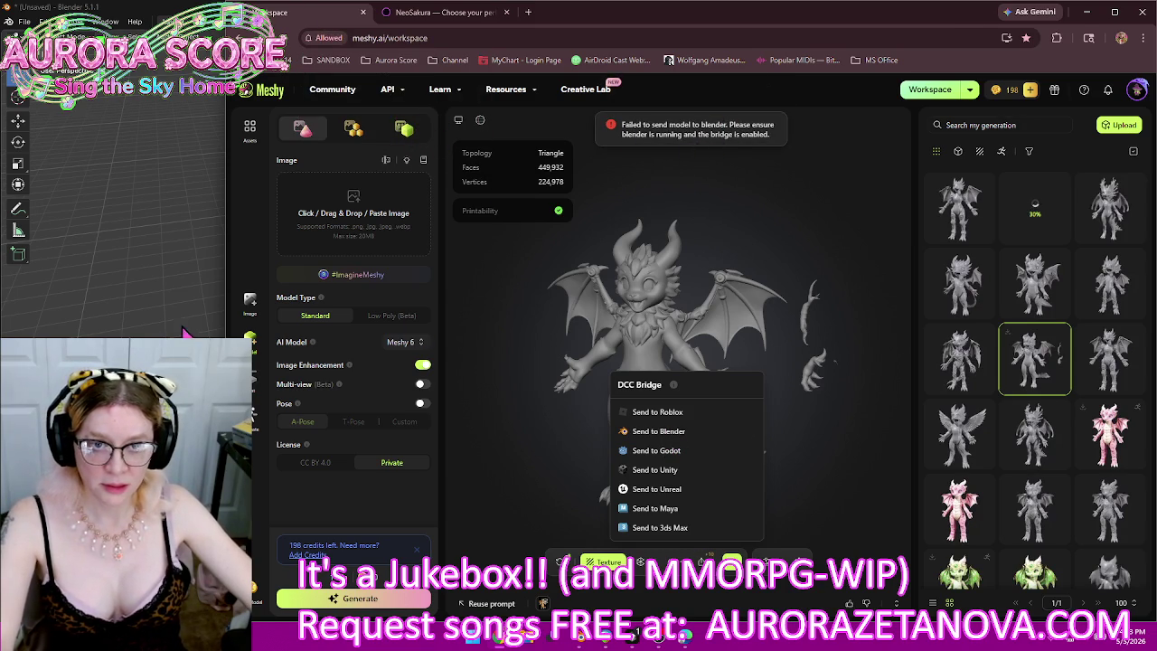
Step: Check Blender, retry sending the dragon from Meshy, and bring Blender forward again
click(124, 336)
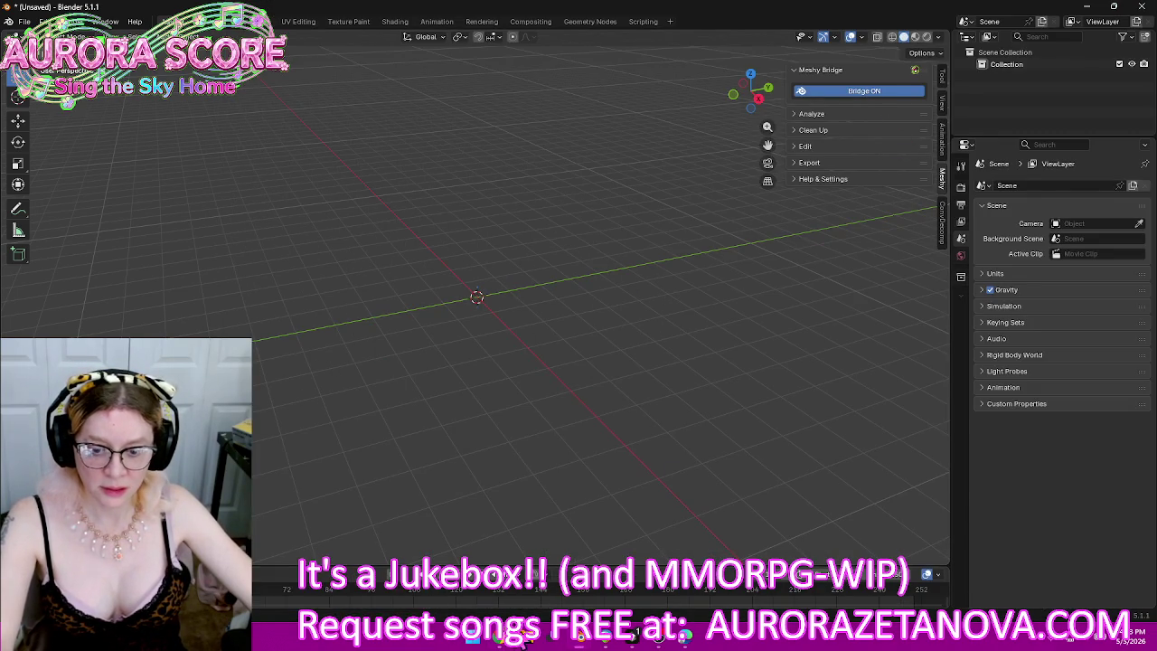
click(527, 641)
click(673, 433)
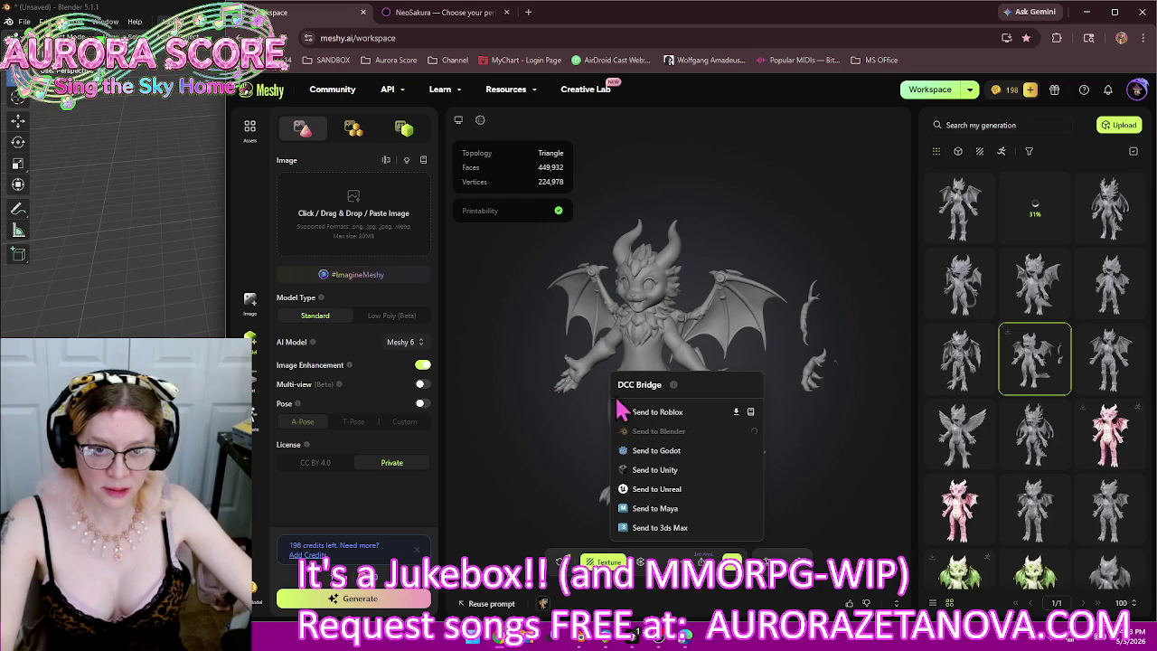
click(120, 321)
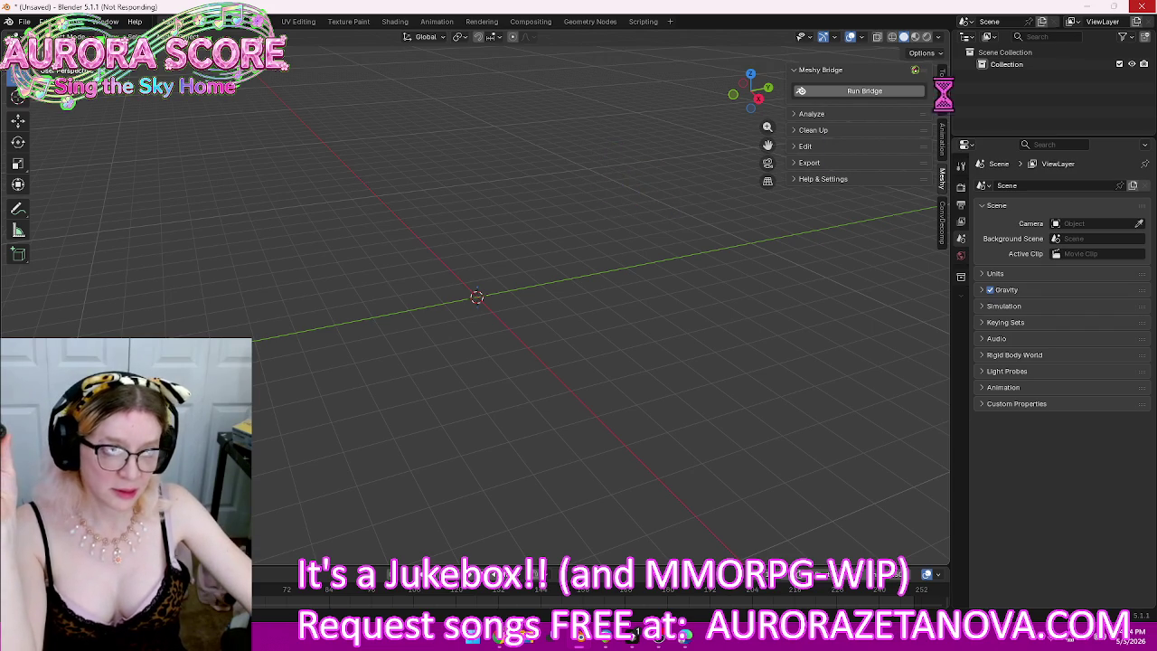
Step: Close the unresponsive Blender with the 'Close the program' option
click(1145, 6)
click(558, 331)
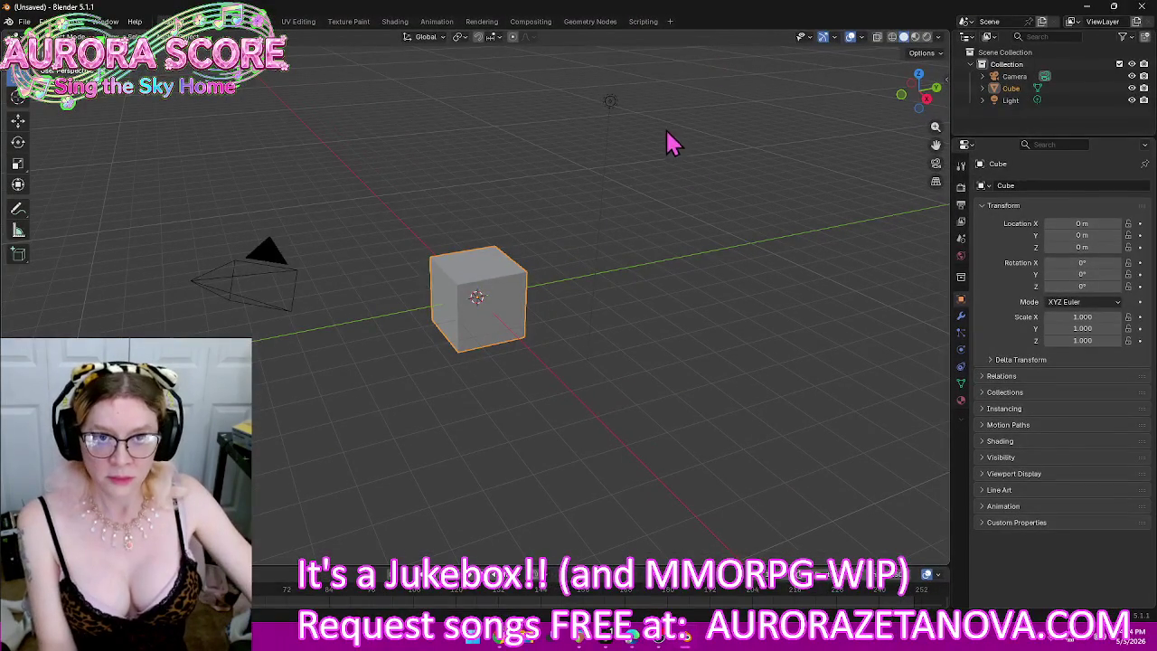
Step: Delete the default camera, cube and light and turn on the Meshy Bridge in Blender
drag(679, 57, 133, 391)
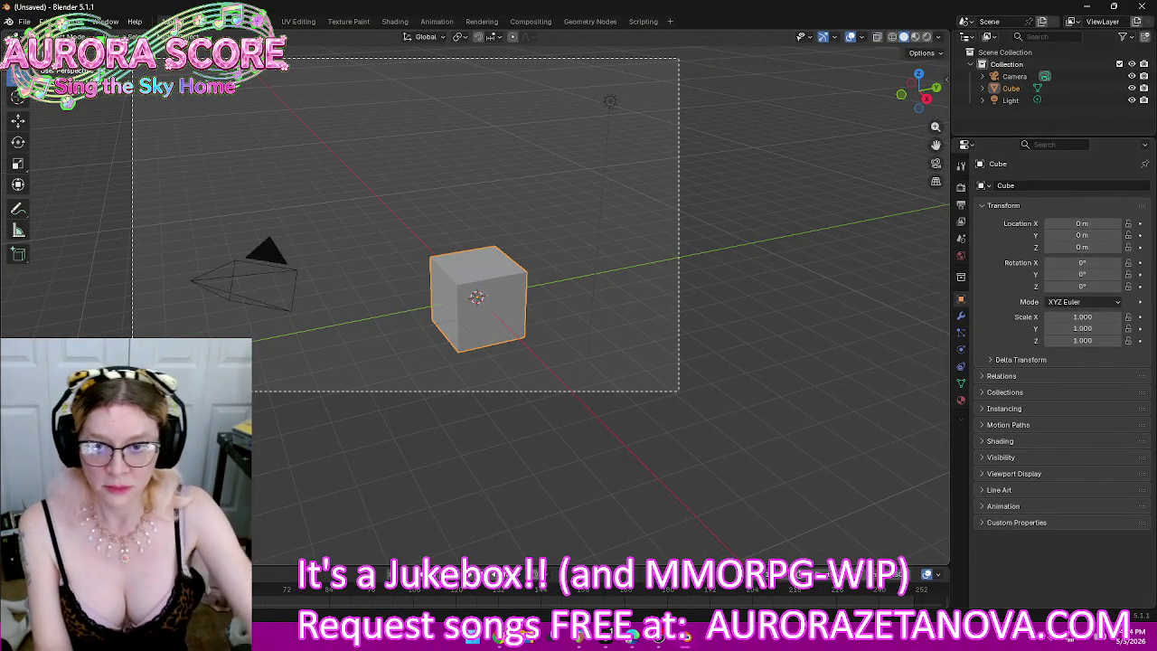
key(Delete)
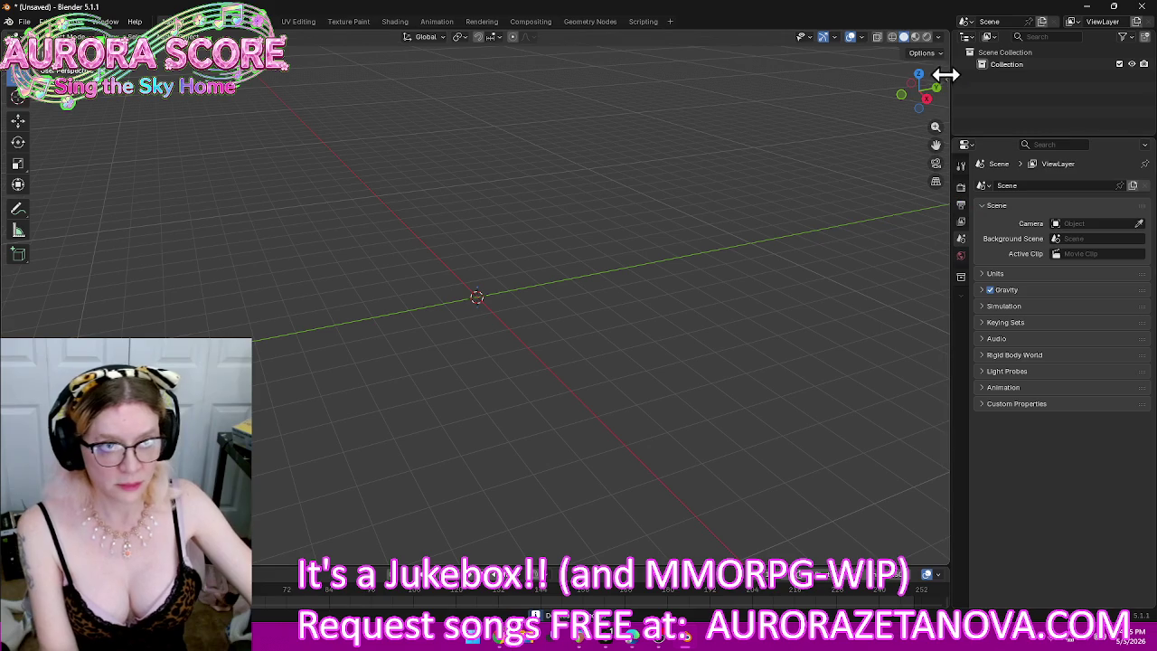
click(945, 79)
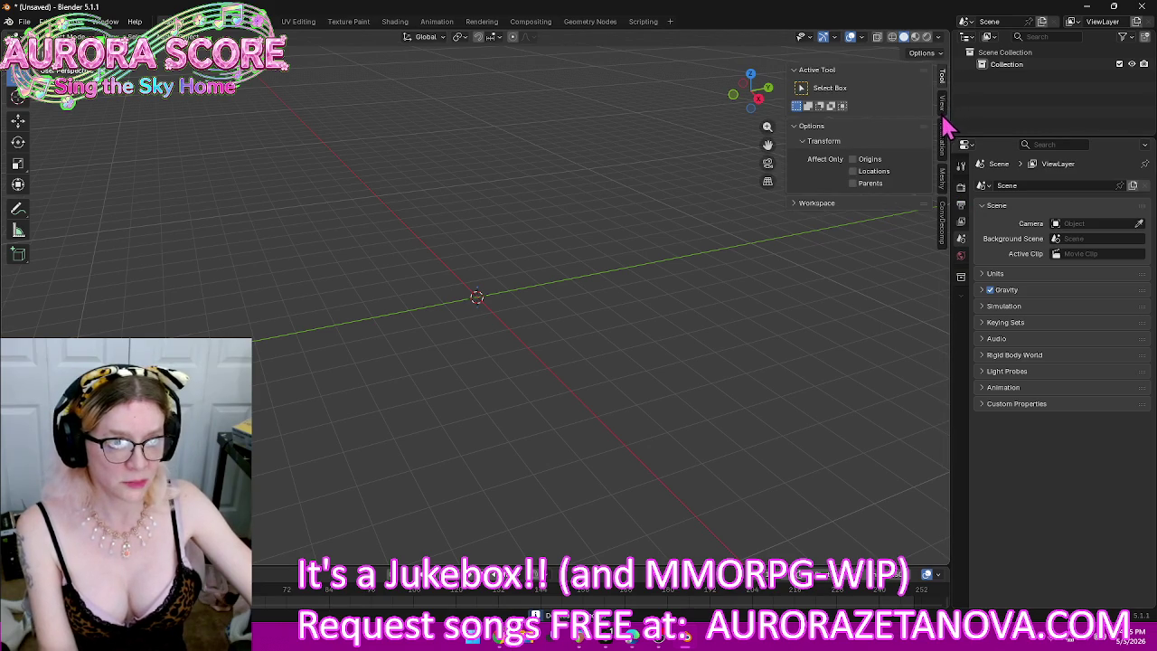
click(942, 181)
click(877, 91)
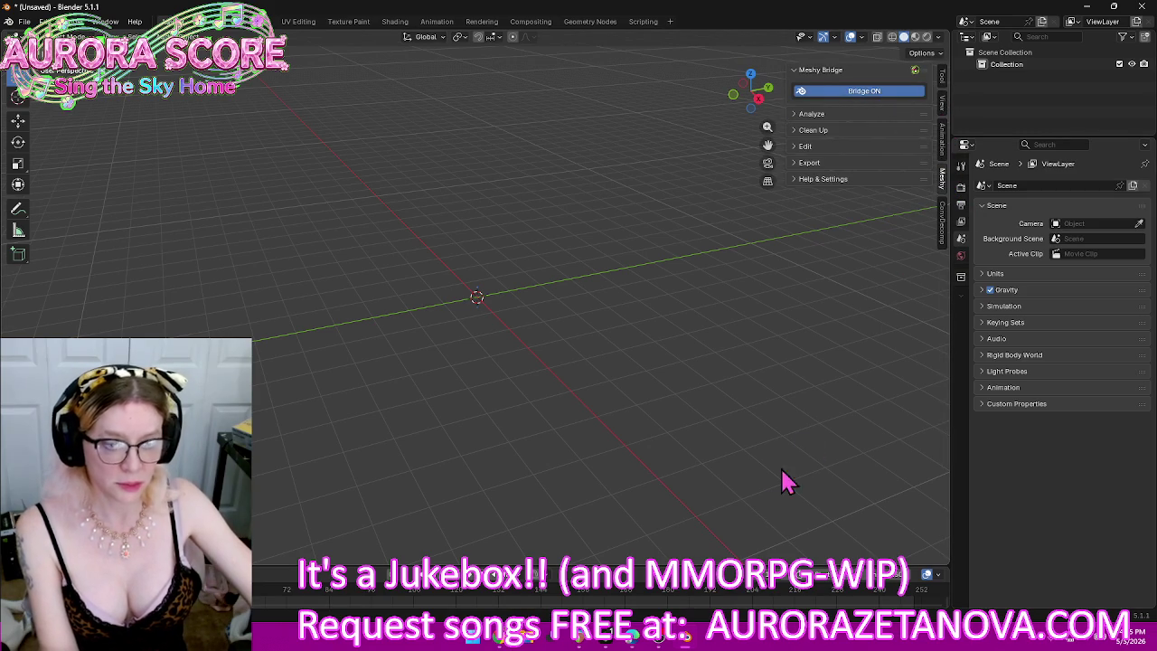
Step: Send the dragon from Meshy to Blender, where it arrives as Meshy_Mesh1.0
click(506, 642)
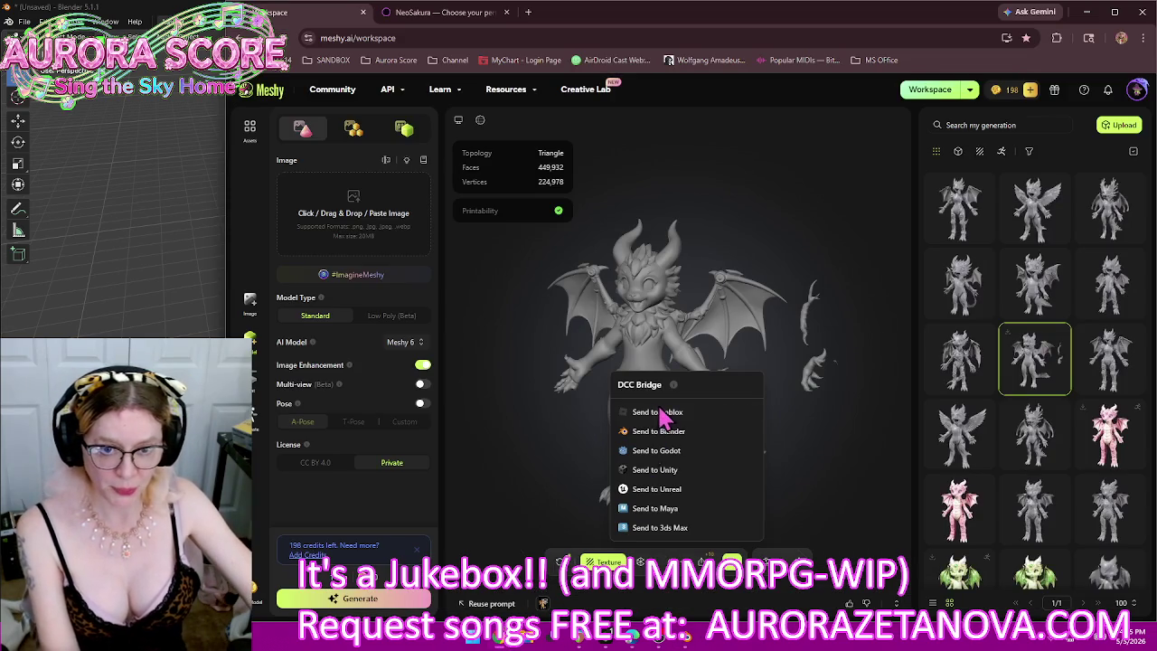
click(658, 432)
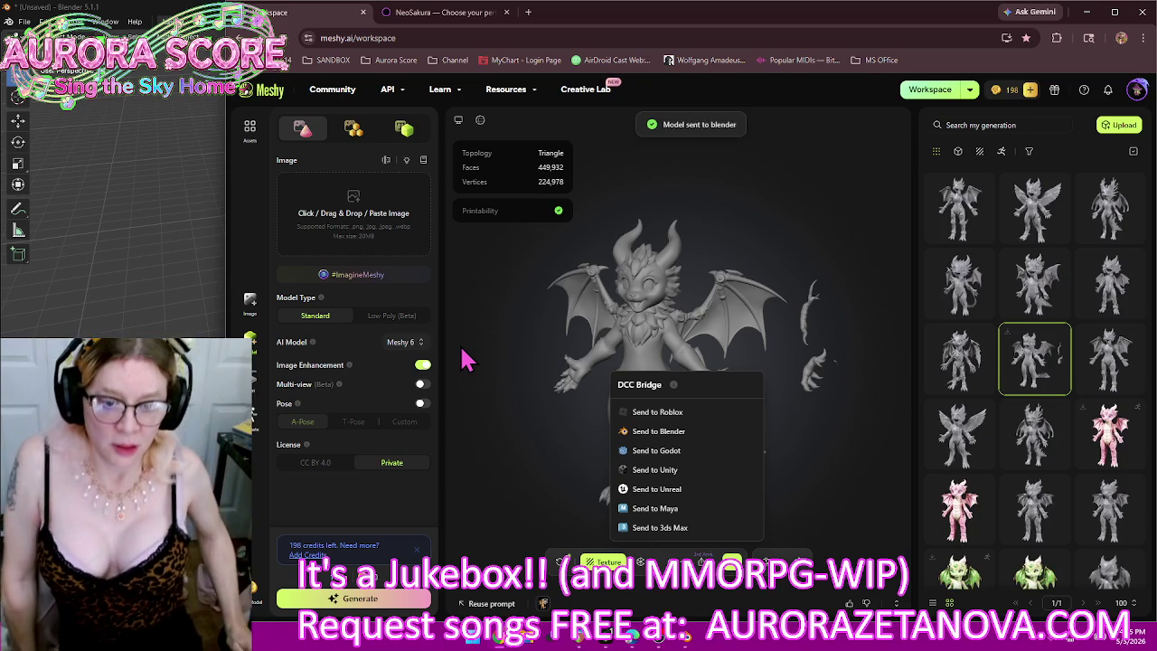
key(alt+Tab)
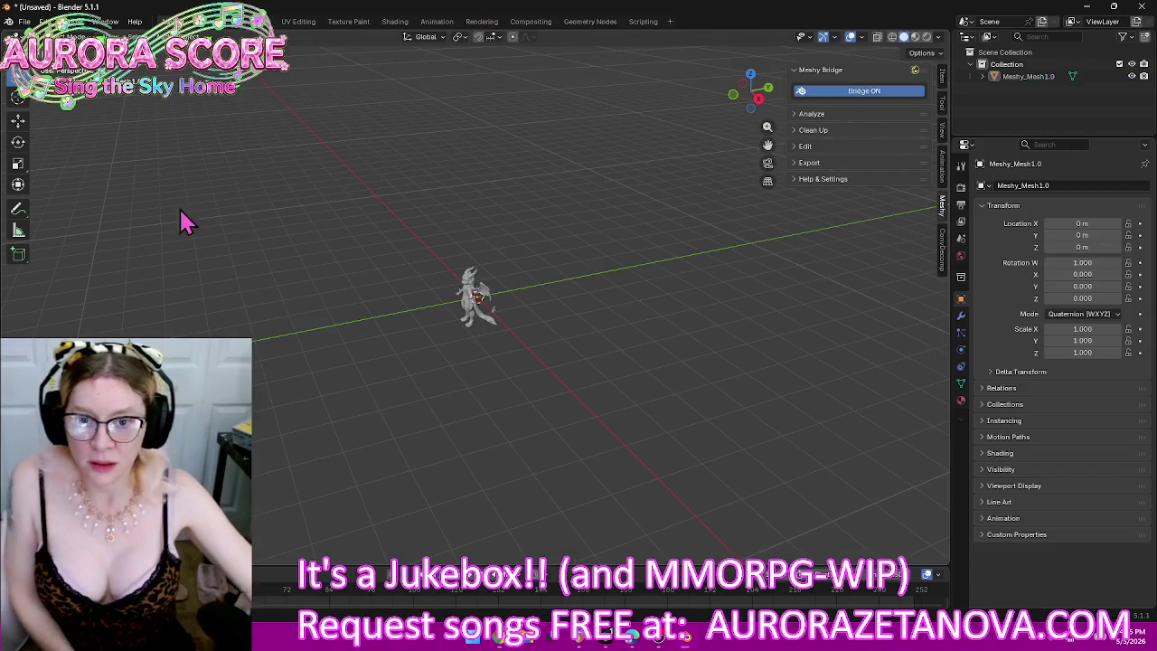
Step: Show the dragon in Material Preview from the front, with the stray fragments in view, and enter Edit Mode
scroll(500, 391, up, 4)
scroll(477, 356, up, 3)
middle_drag(431, 374, 522, 348)
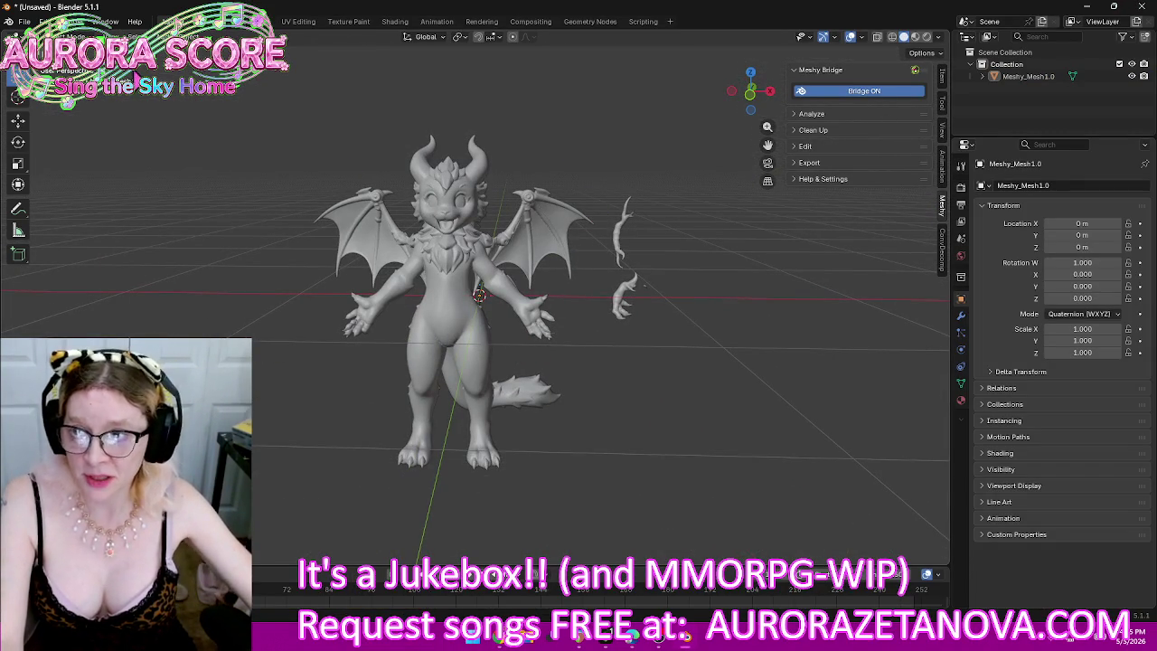
click(915, 36)
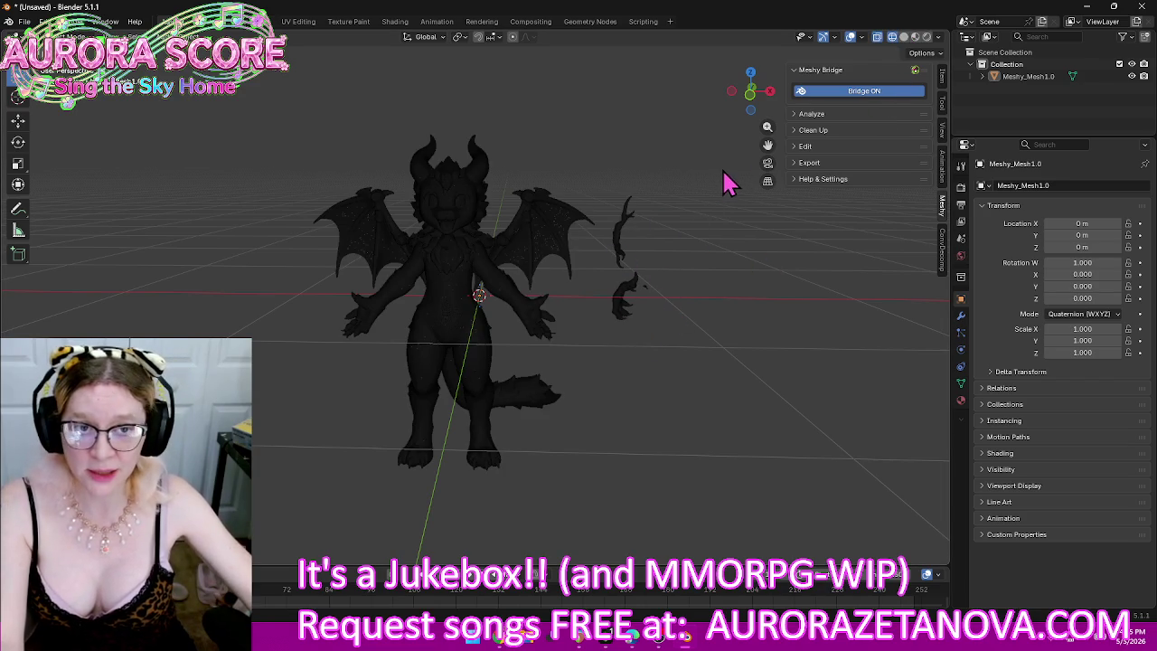
click(757, 106)
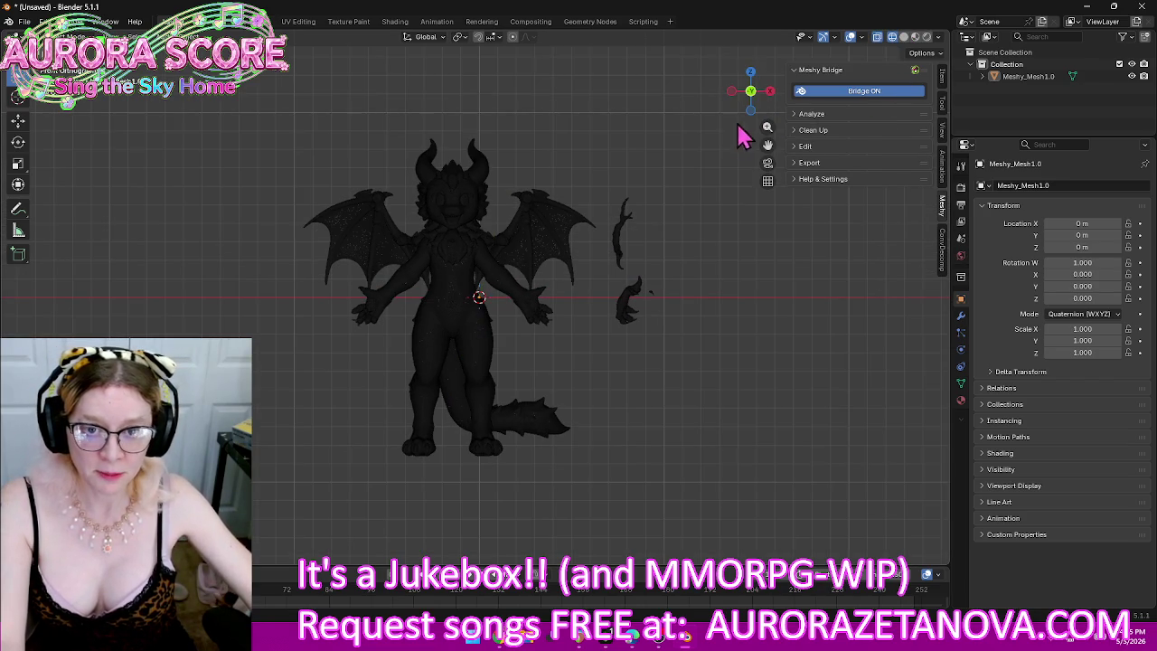
scroll(705, 325, up, 4)
shift+middle_drag(723, 330, 452, 343)
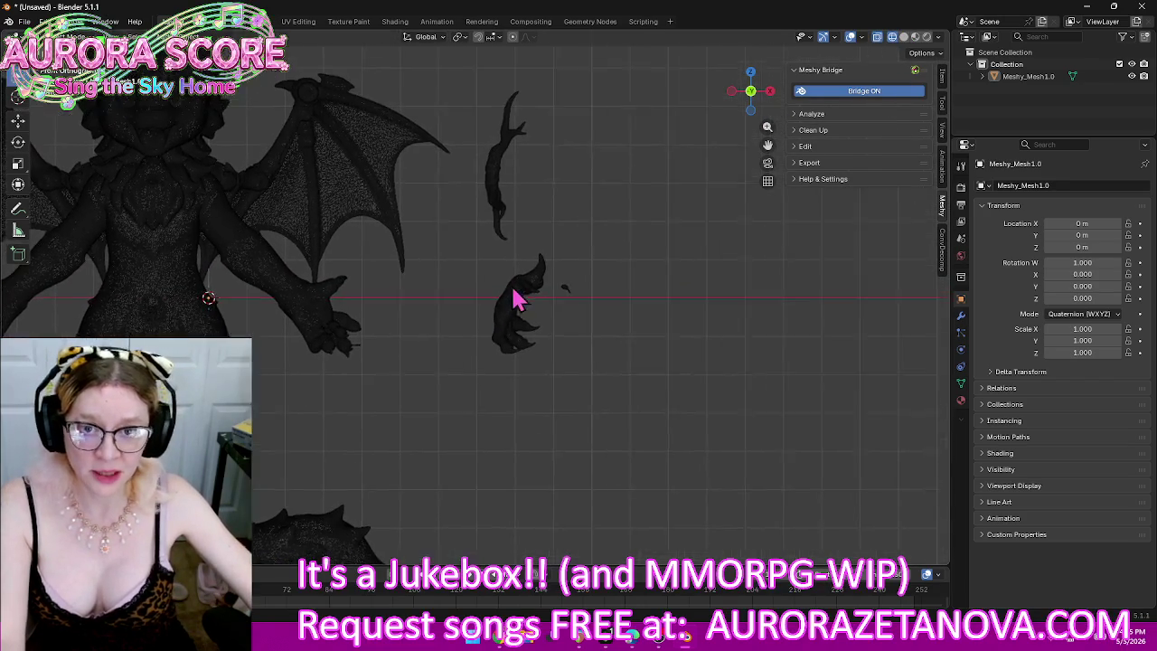
click(68, 36)
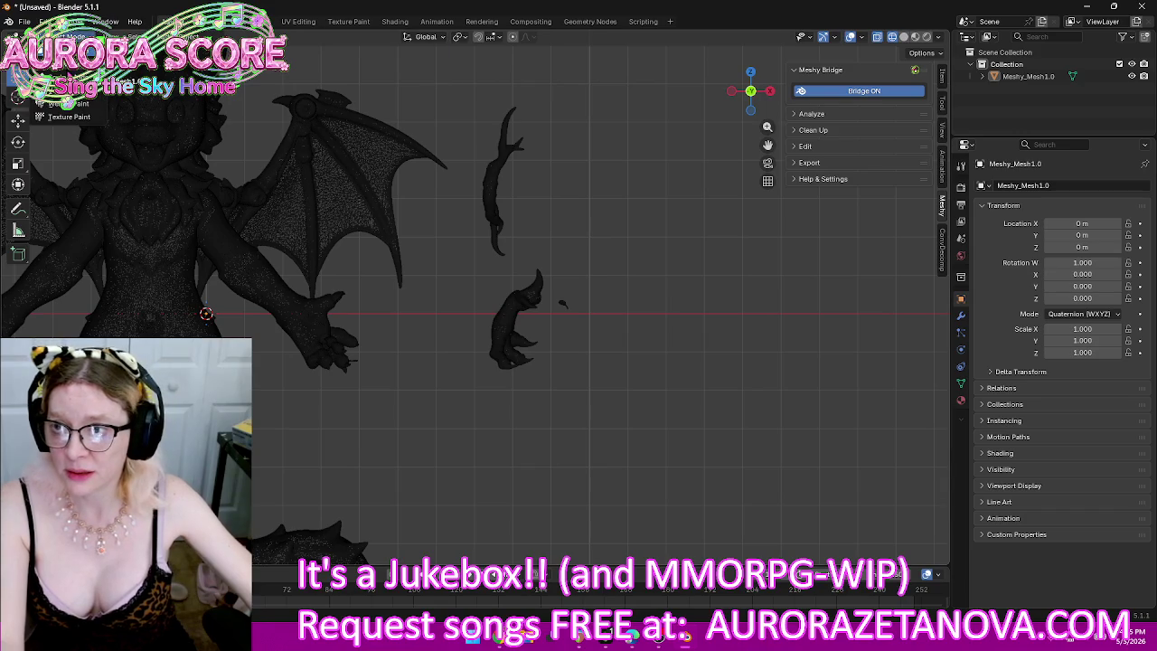
key(Tab)
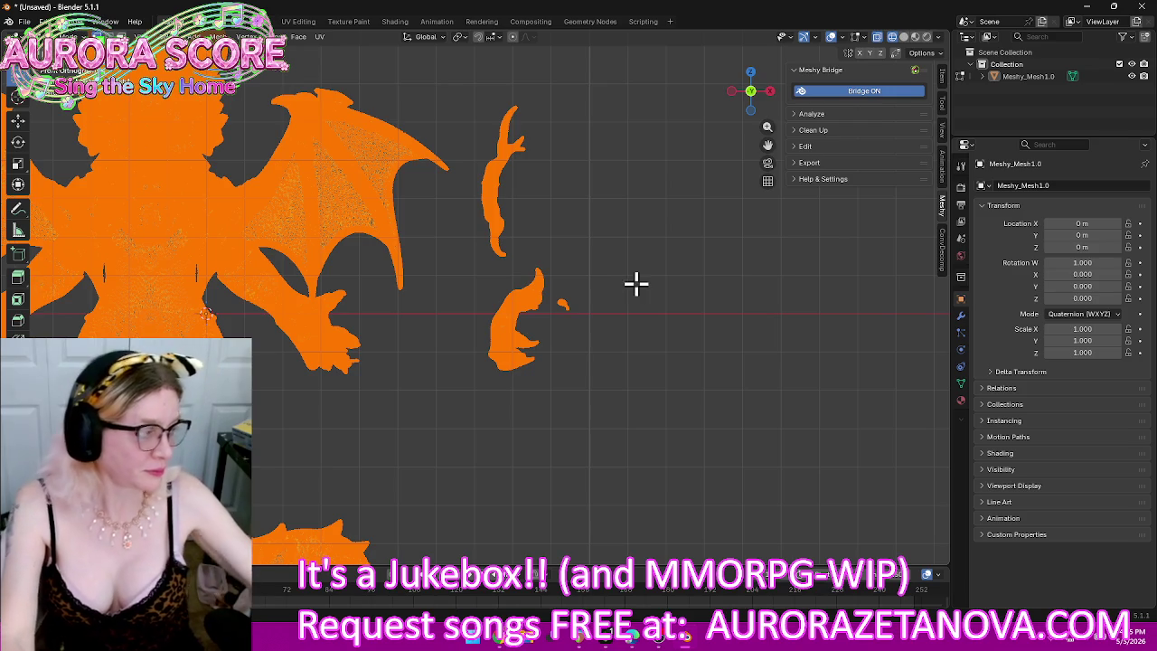
Step: Delete the vertices of the two stray fragments beside the dragon
drag(469, 74, 603, 420)
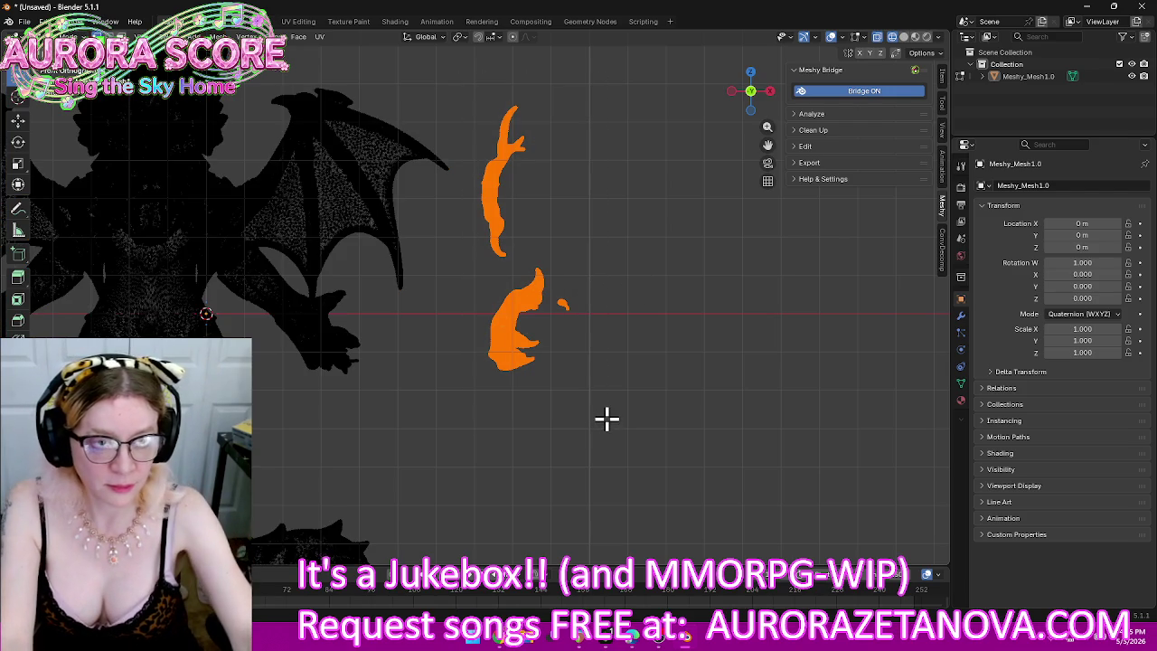
key(x)
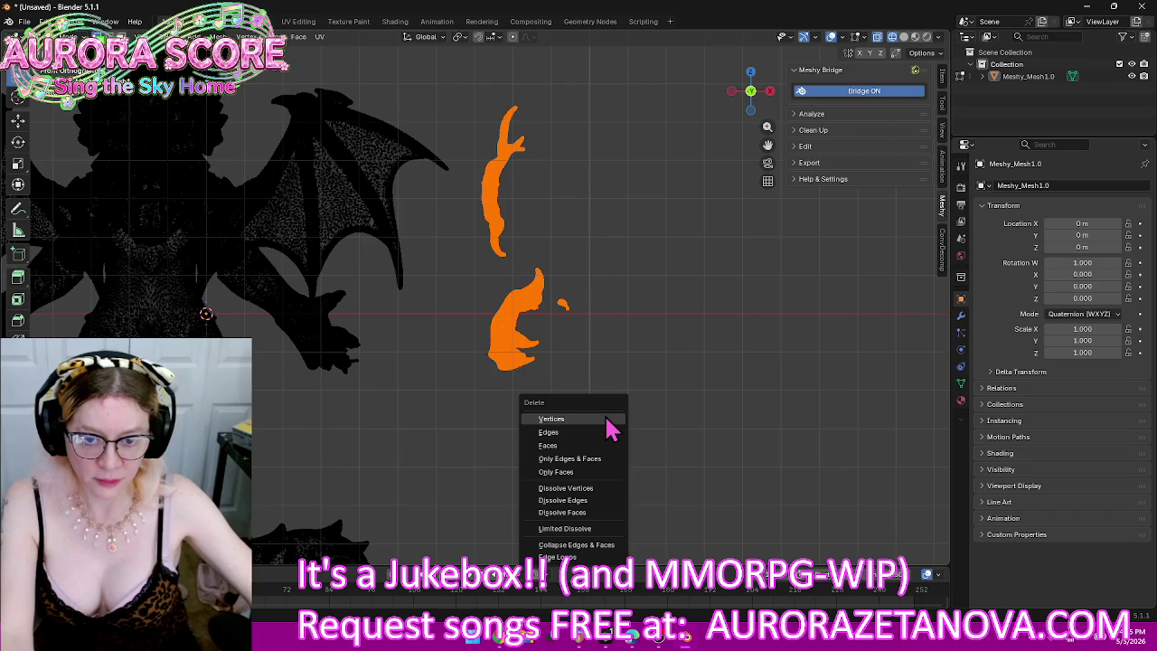
click(607, 419)
Step: Merge the whole mesh's vertices by distance and return to Object Mode
scroll(403, 412, down, 2)
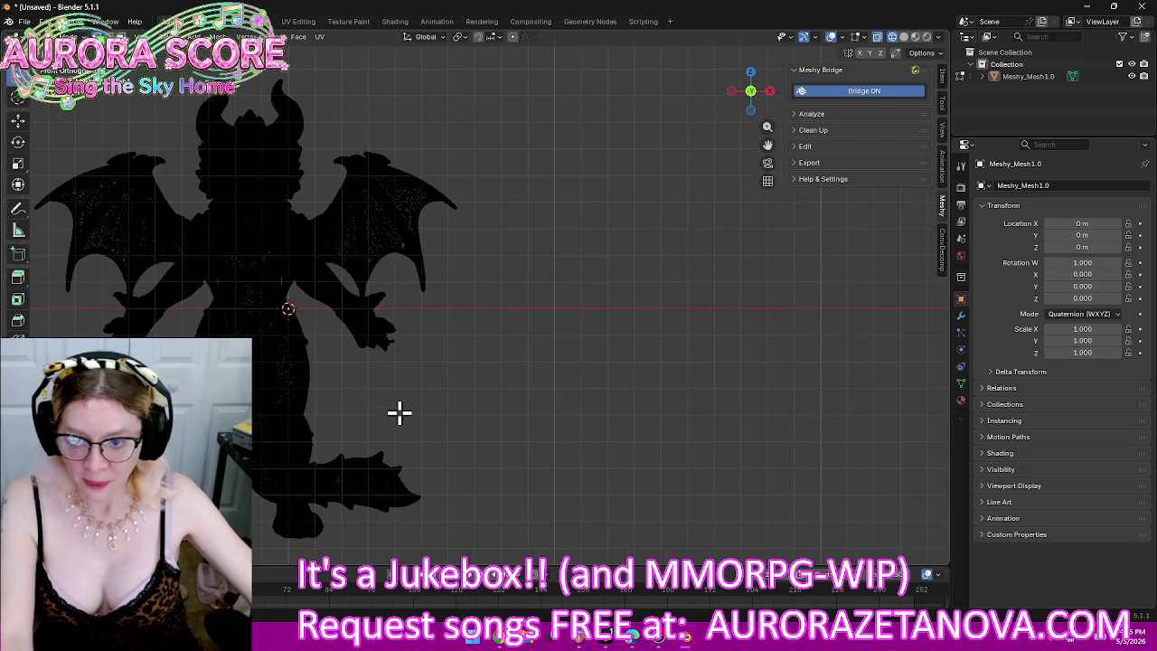
key(a)
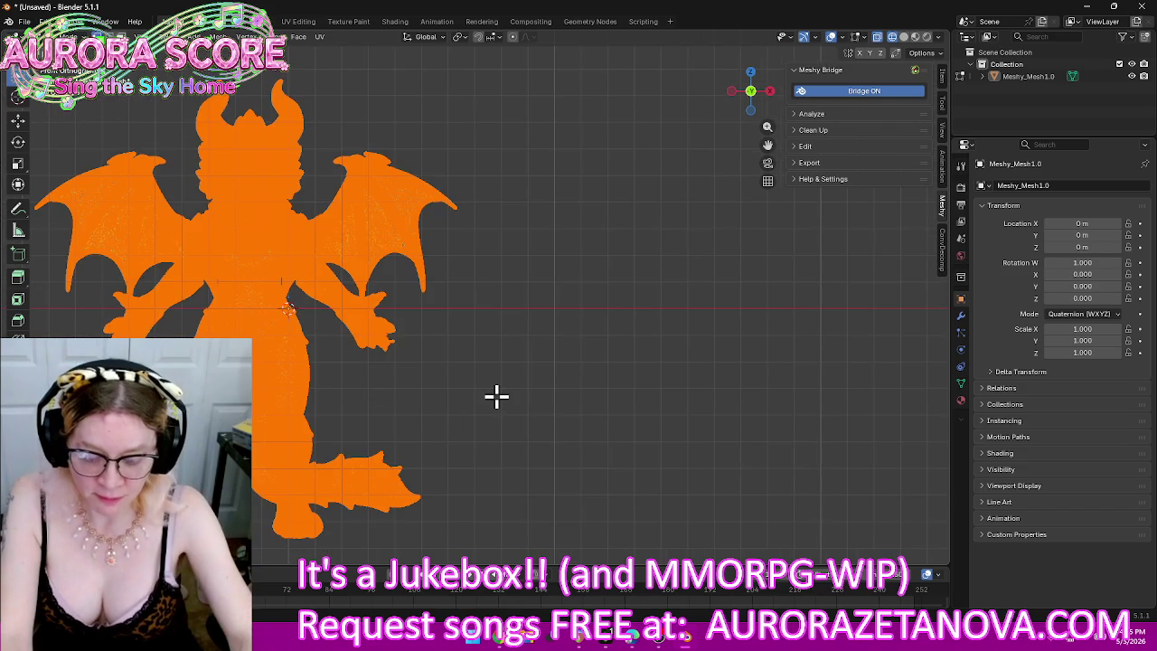
key(m)
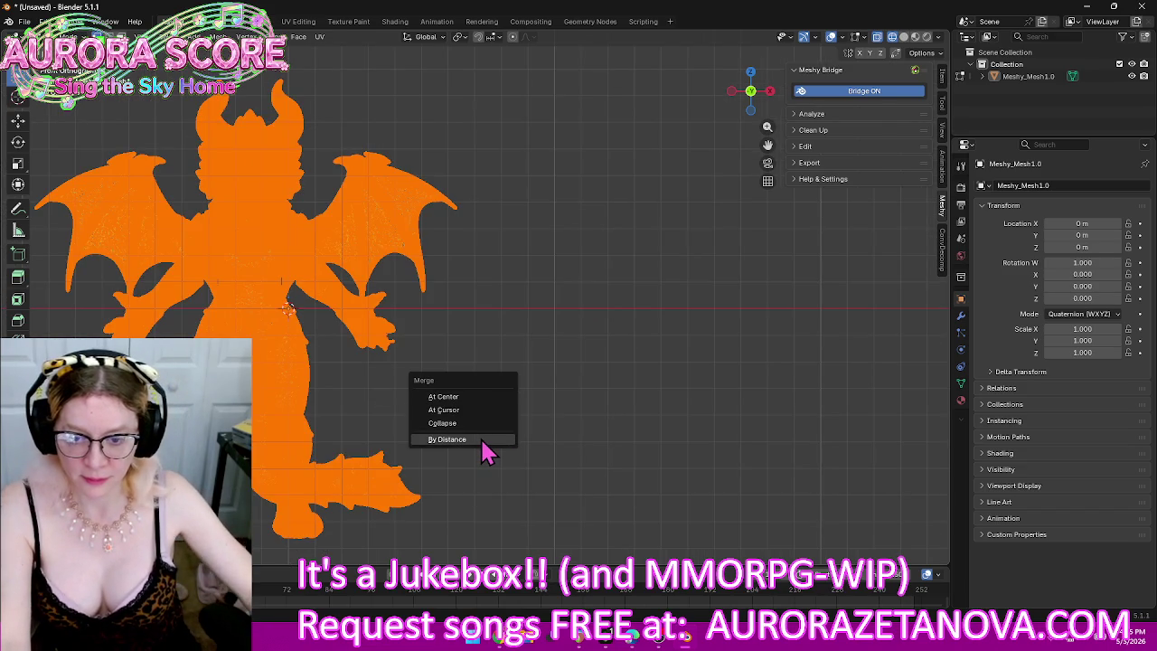
click(482, 443)
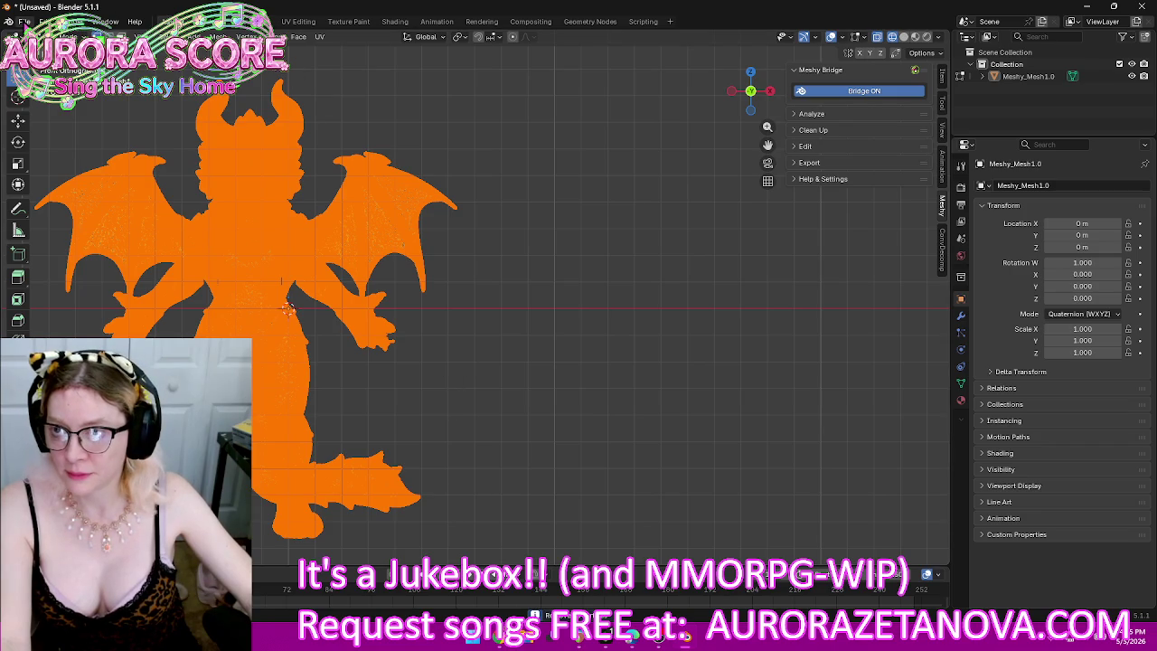
click(68, 36)
click(56, 49)
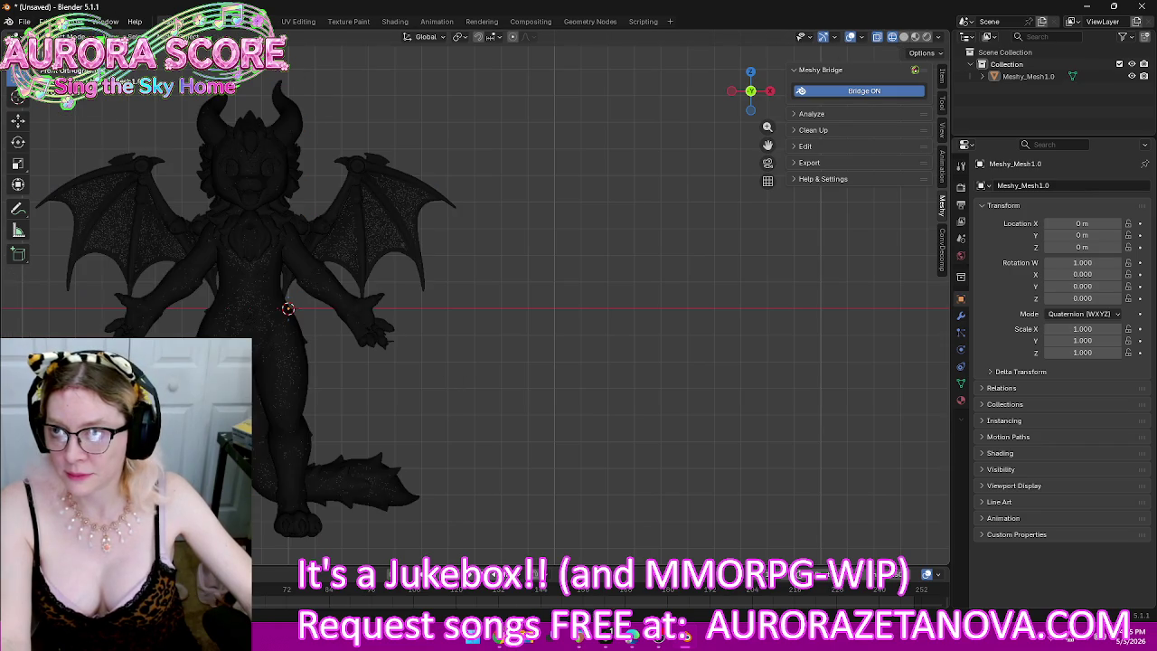
Step: Select the dragon and start a glTF 2.0 export, reviewing the Data and Mesh options
click(282, 156)
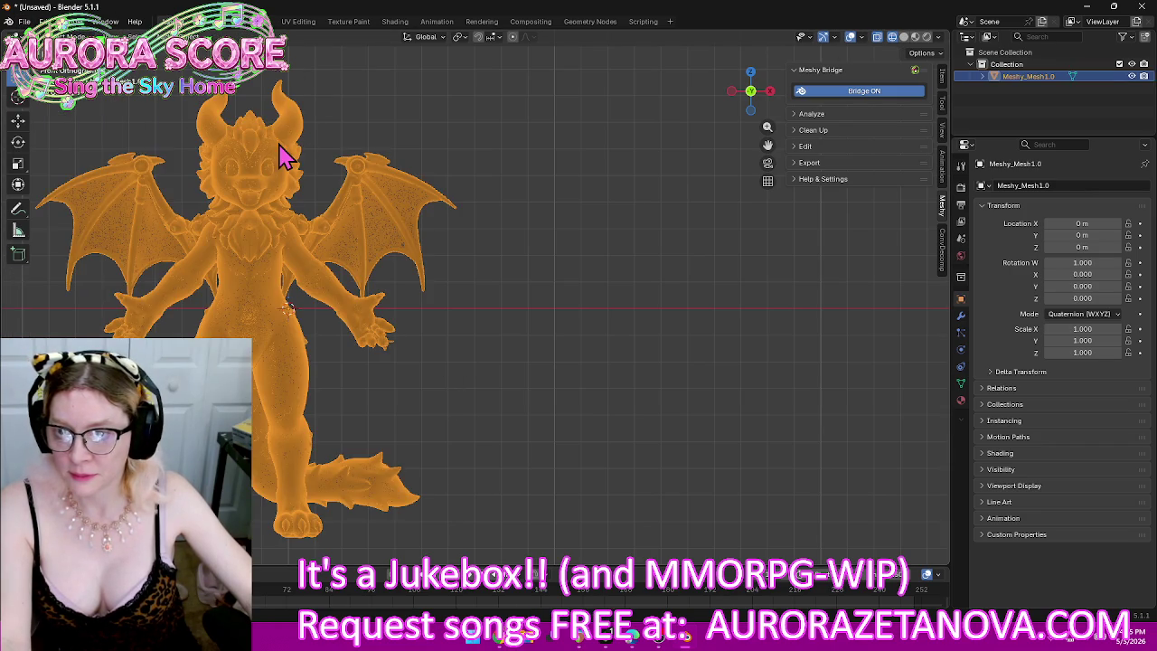
click(25, 21)
mouse_move(44, 205)
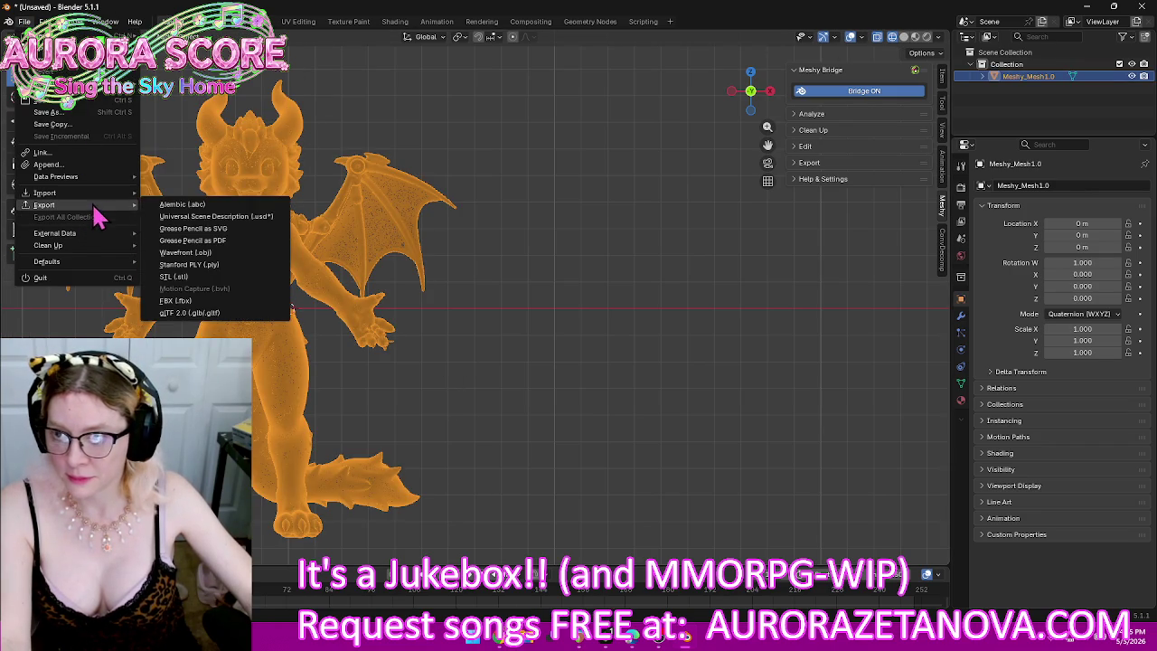
click(194, 314)
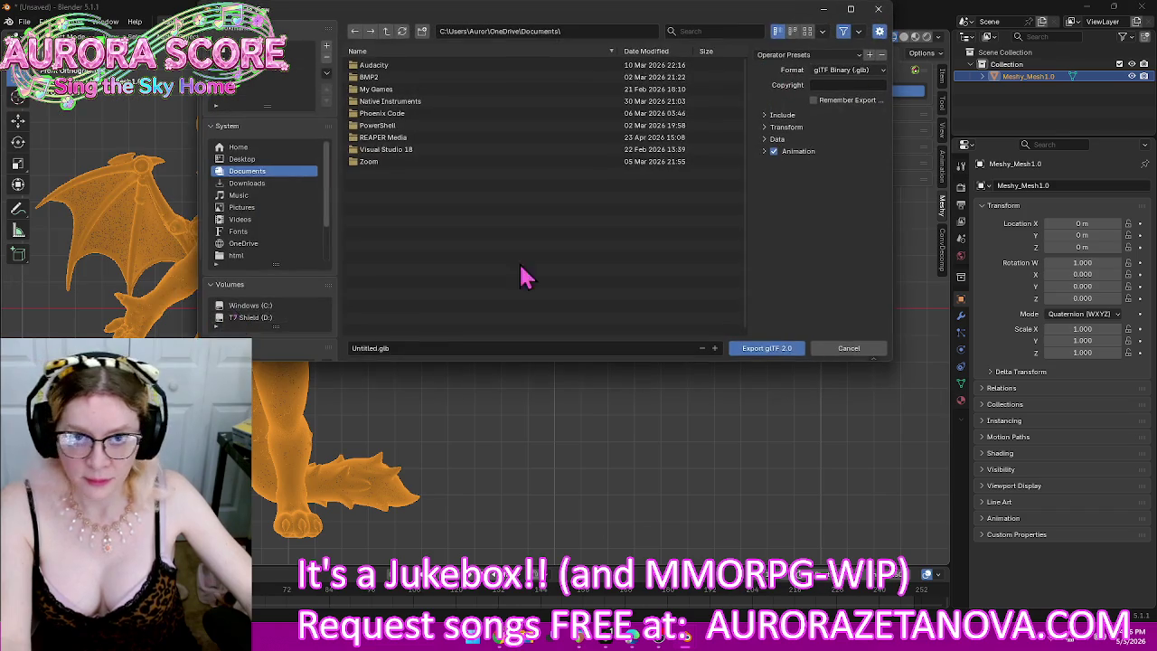
click(765, 139)
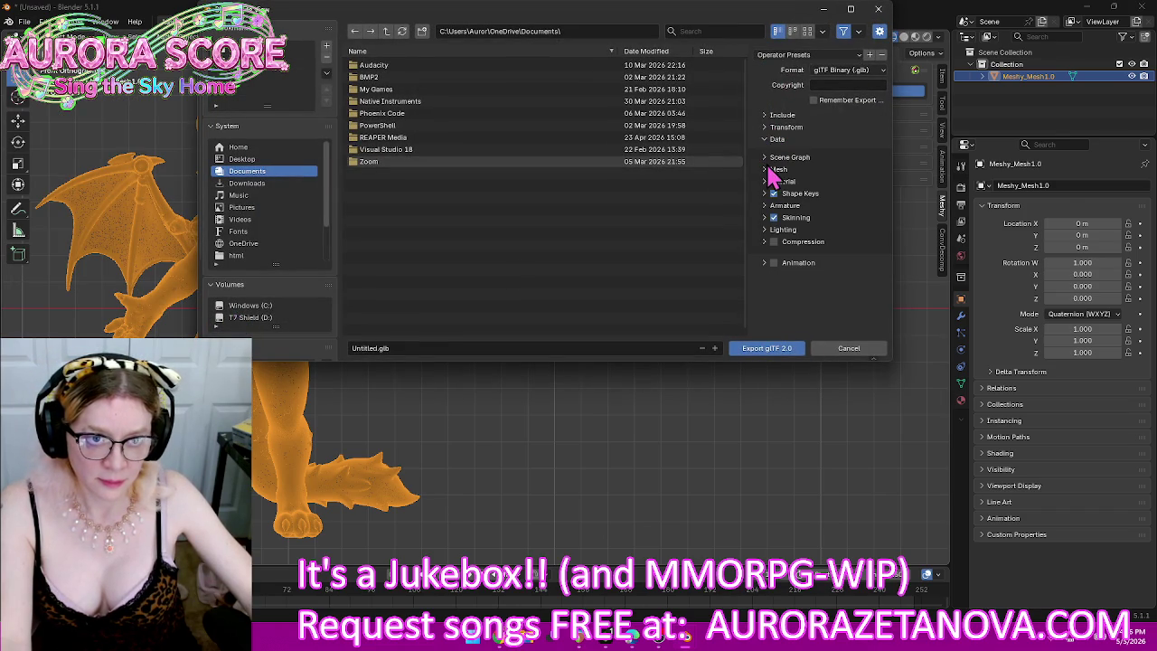
click(771, 170)
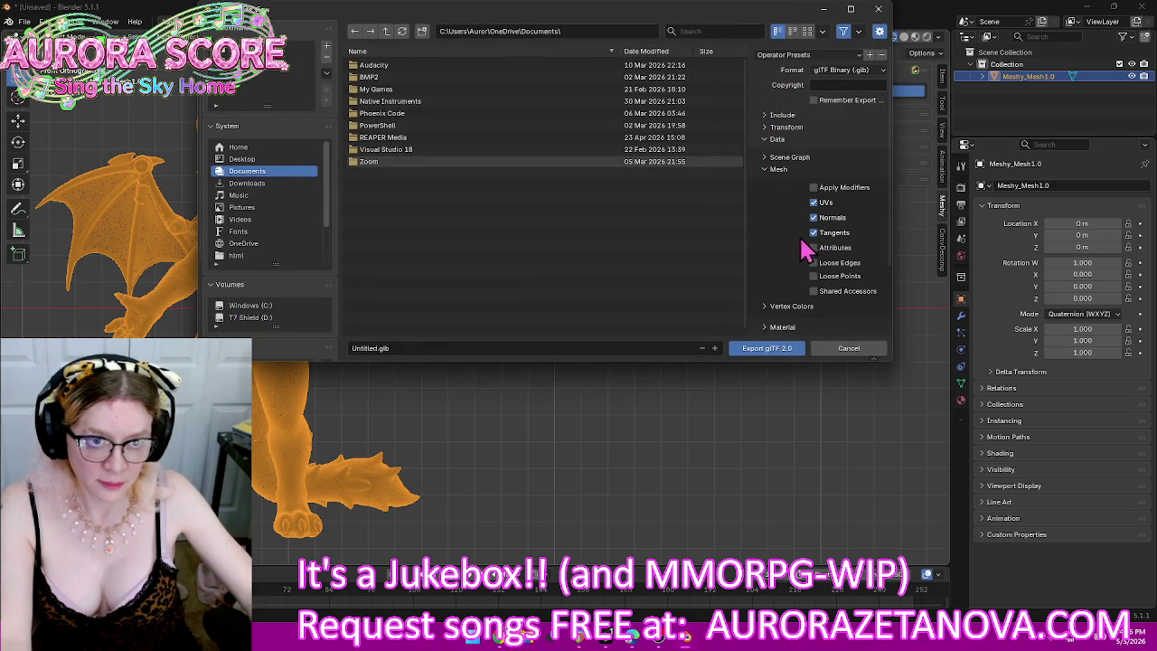
click(764, 170)
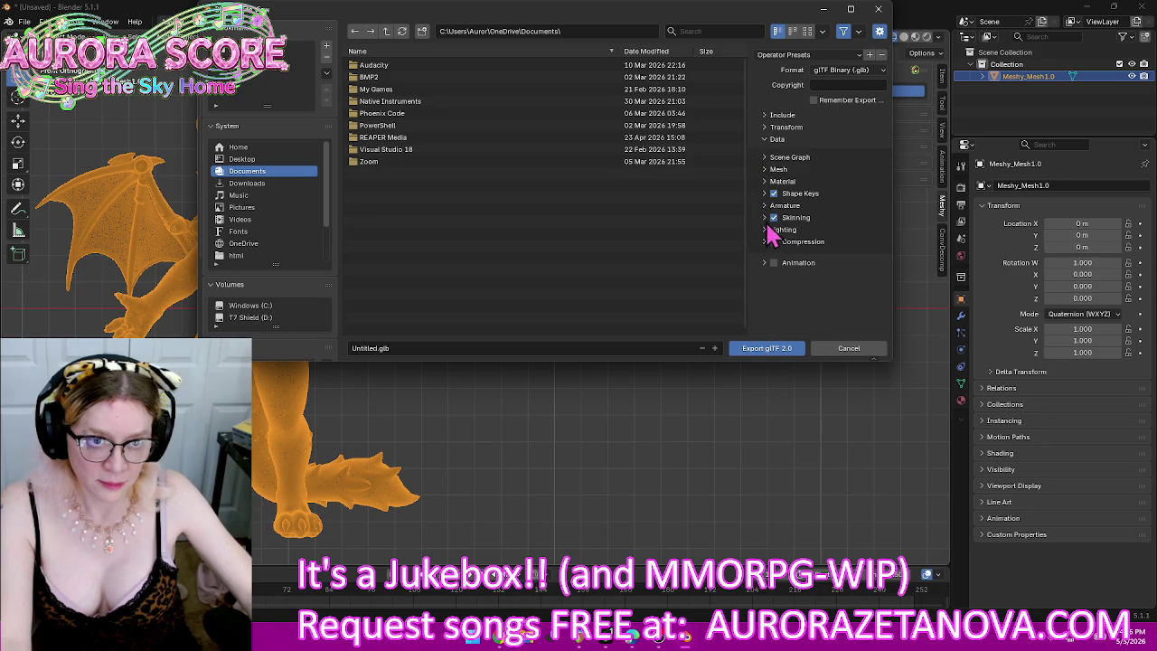
Step: Export the dragon as Untitled.glb to Downloads with Skinning off, then delete it from the scene
click(773, 218)
click(294, 60)
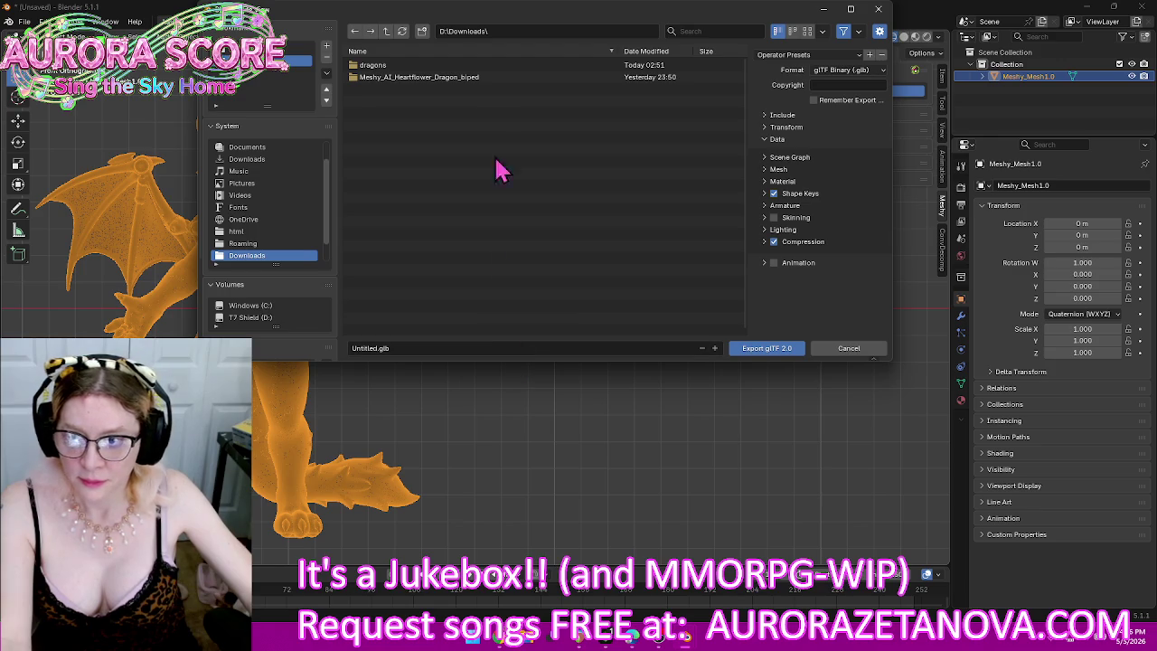
mouse_move(456, 16)
mouse_down()
mouse_move(751, 101)
mouse_move(464, 69)
mouse_up()
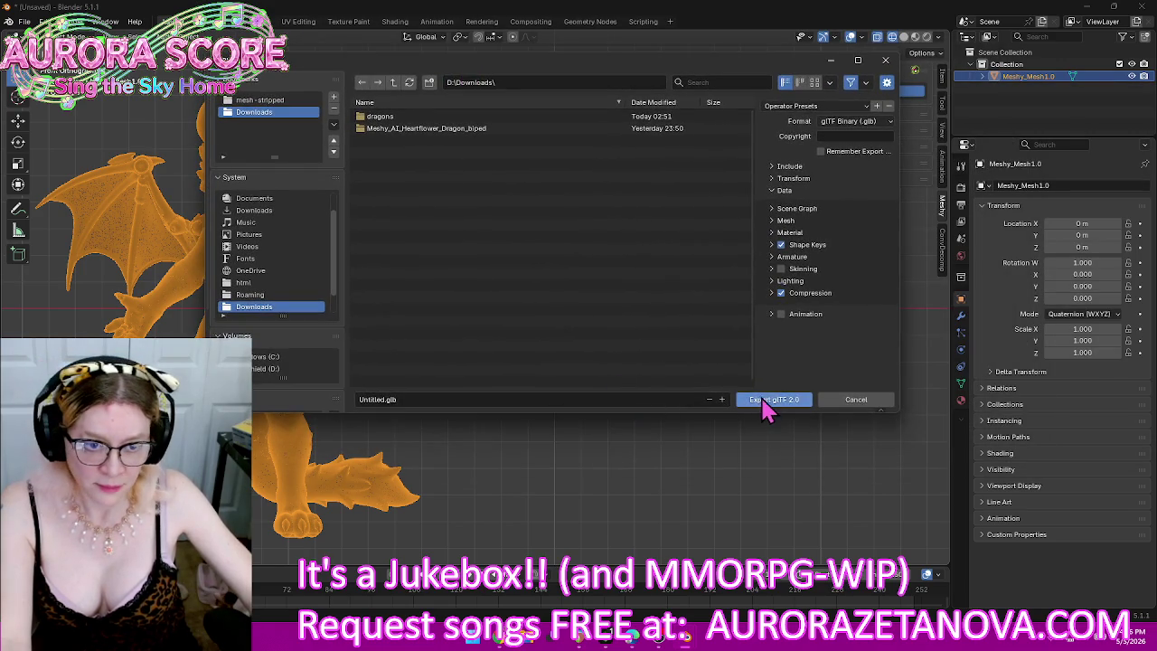
click(764, 402)
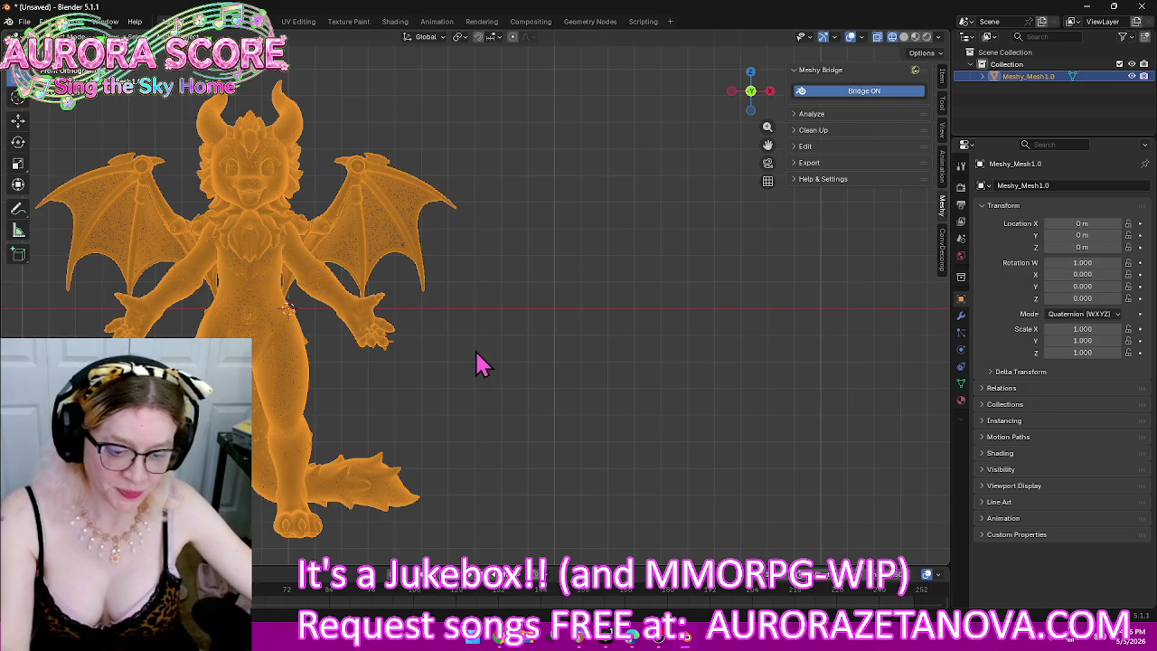
key(Delete)
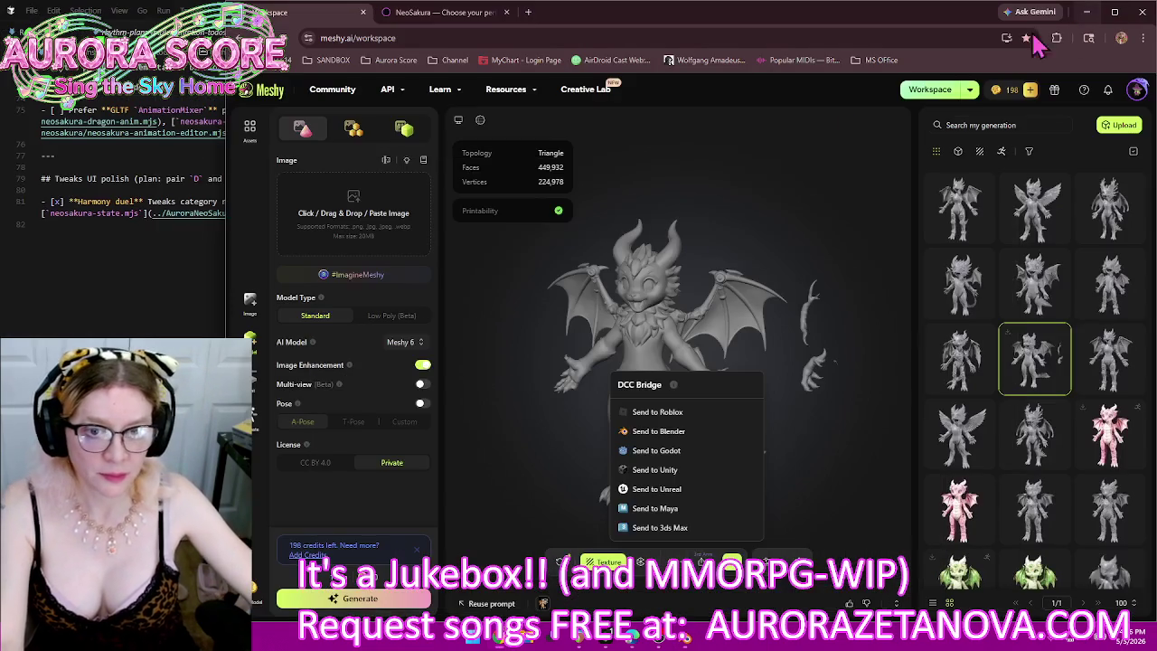
click(1087, 7)
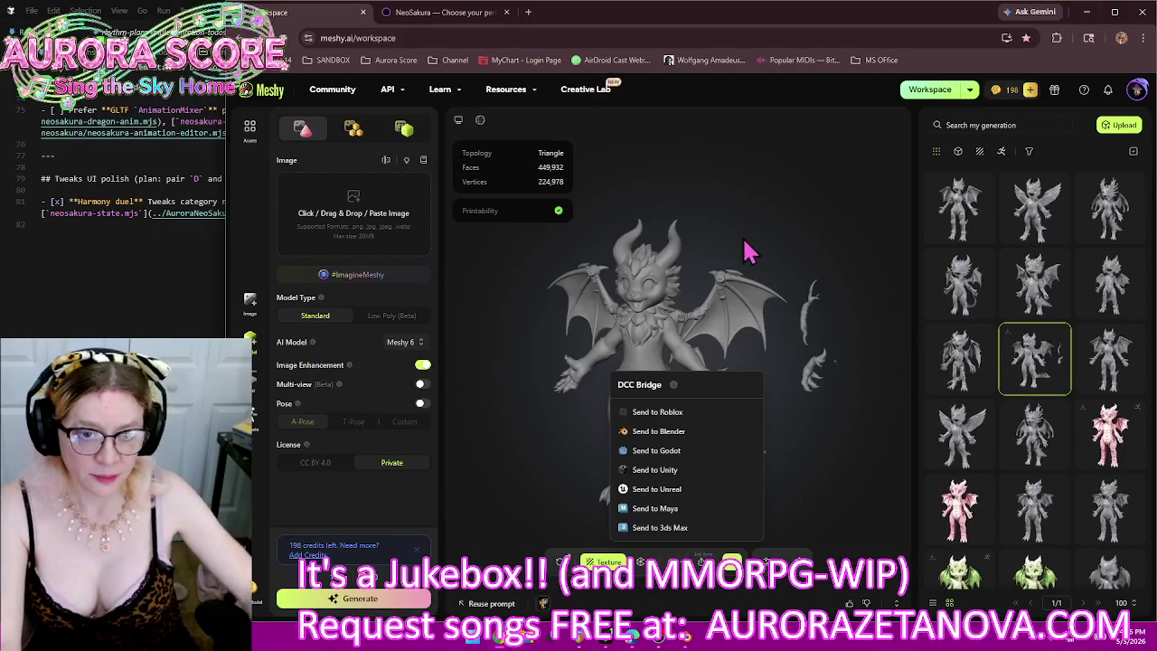
Step: Upload Downloads\Untitled.glb to Meshy as a new model with a Private license
click(1125, 133)
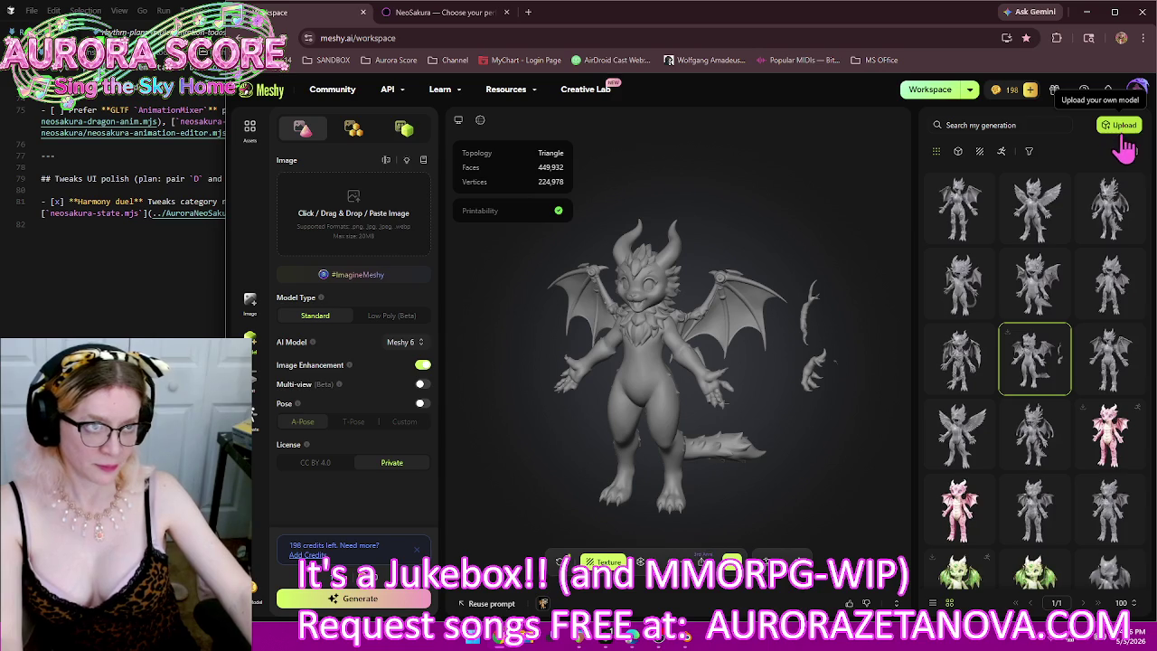
click(1121, 126)
click(901, 289)
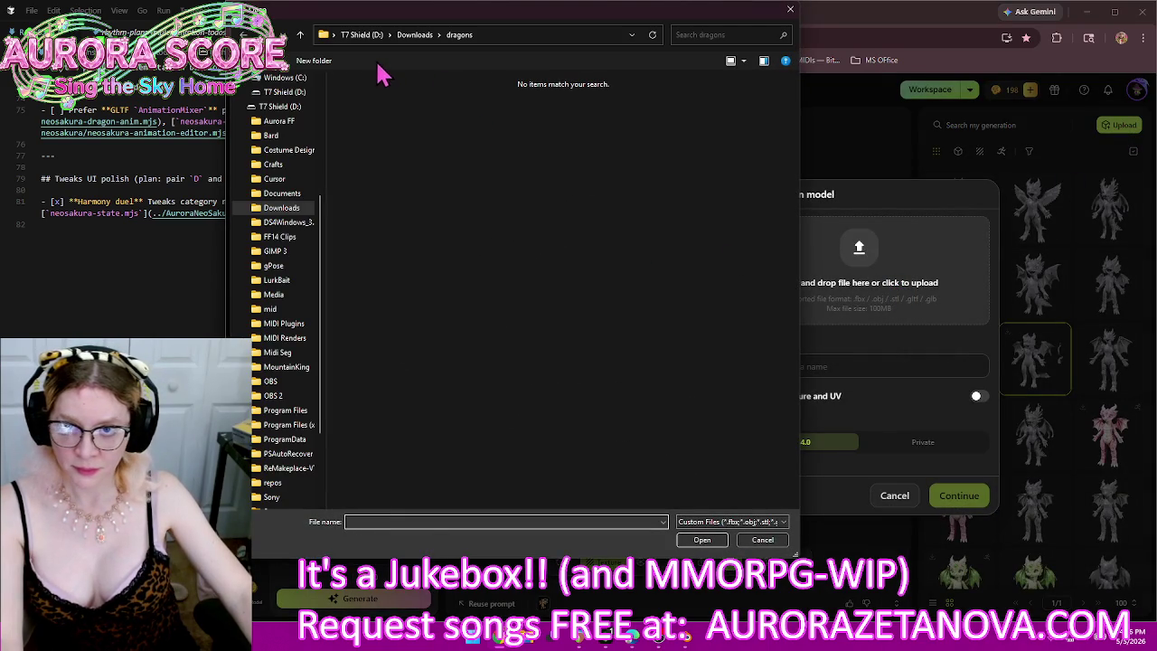
click(301, 38)
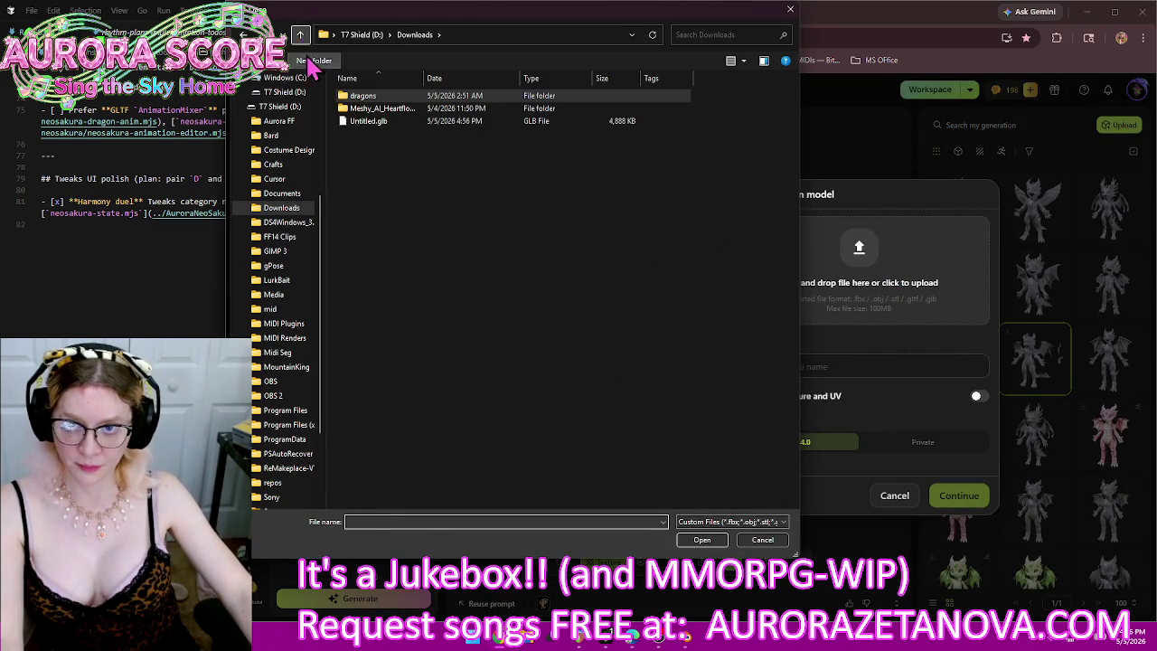
double_click(367, 121)
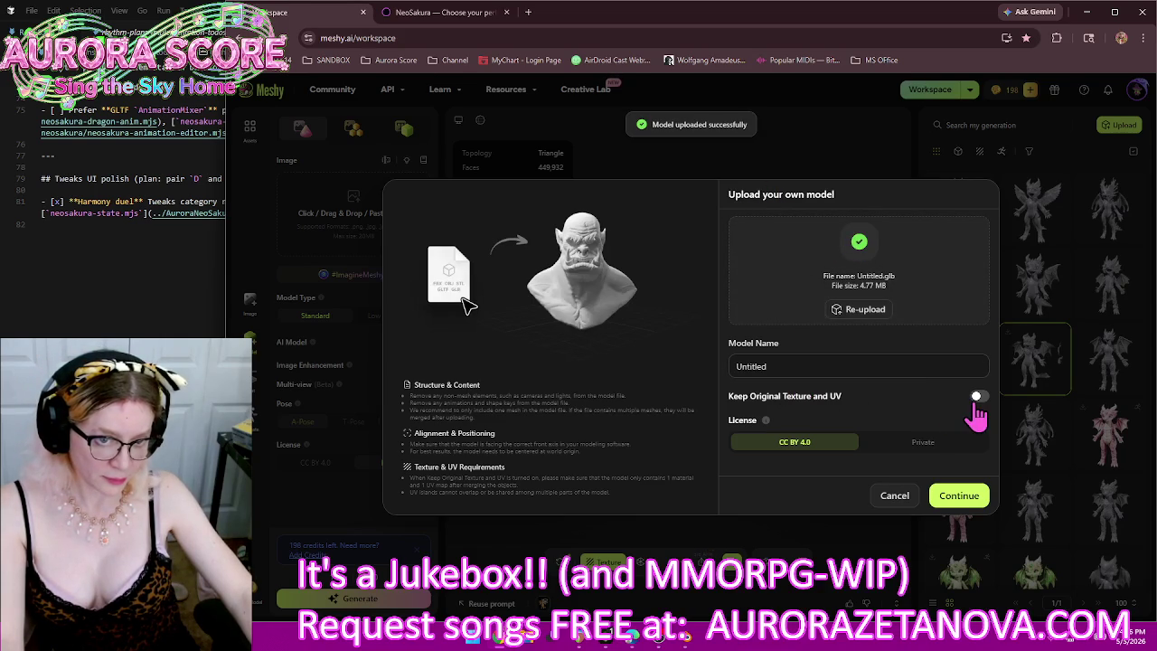
click(968, 443)
click(959, 497)
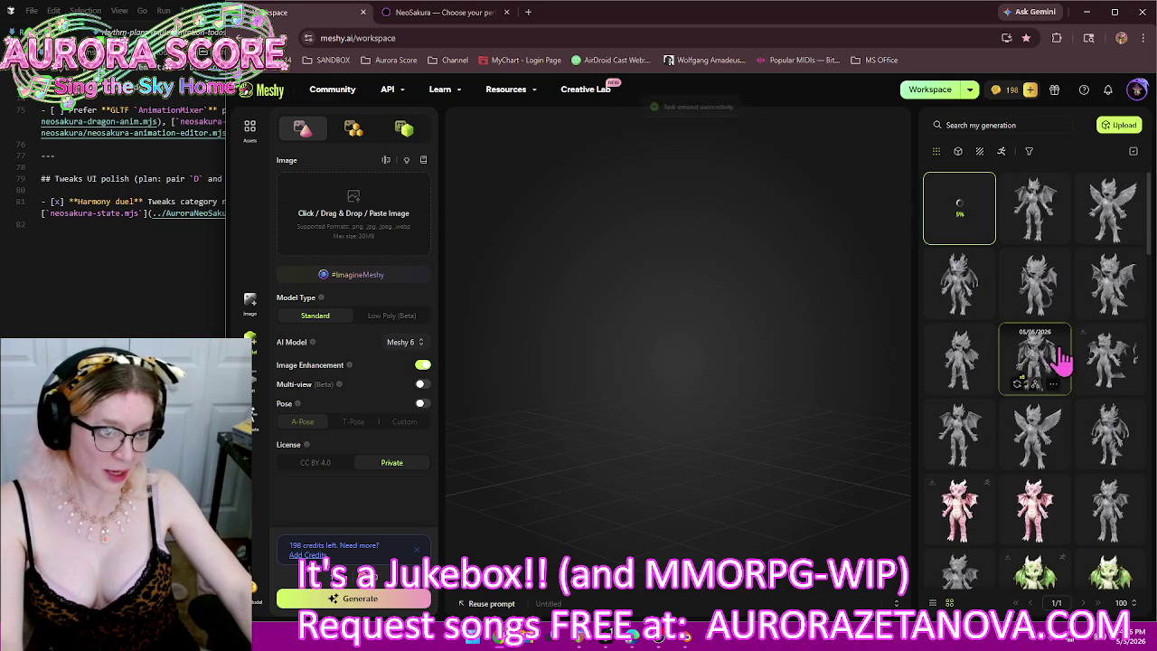
Step: Browse two gallery dragons, then load the uploaded 429,334-face dragon in the viewer
click(1039, 359)
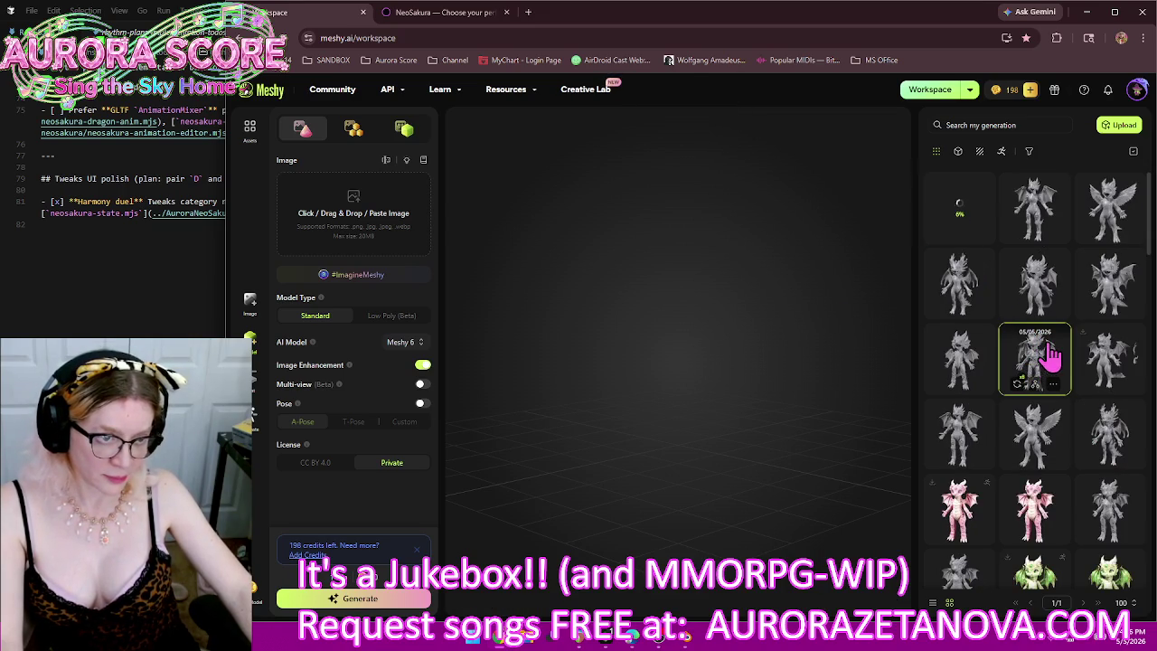
click(1119, 356)
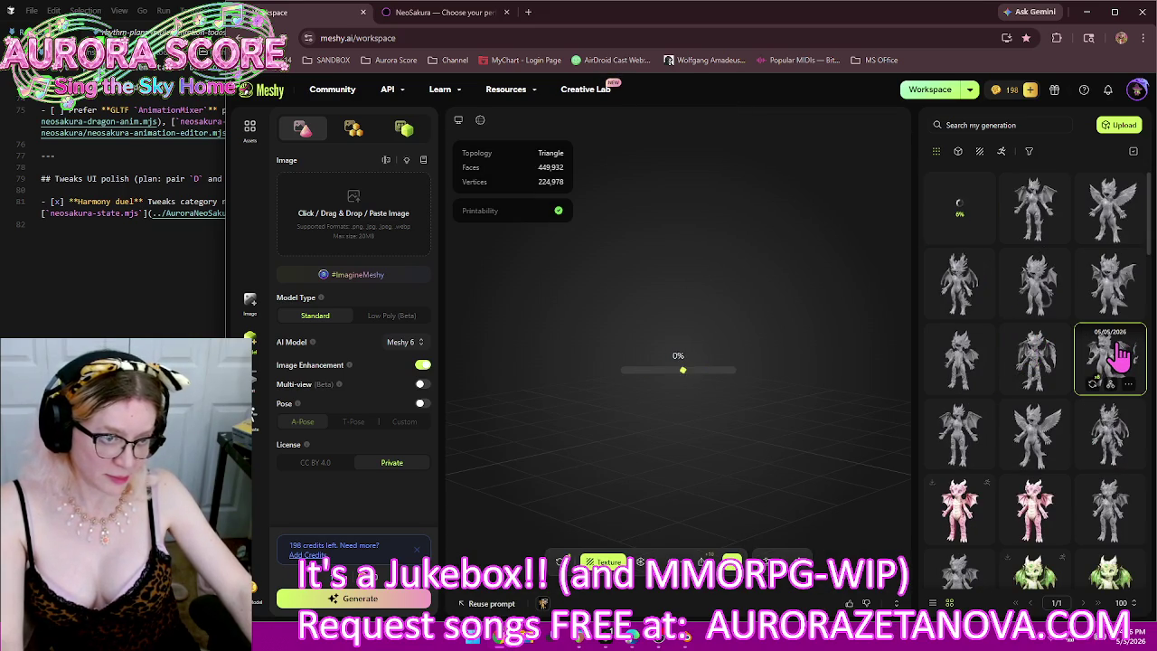
click(603, 561)
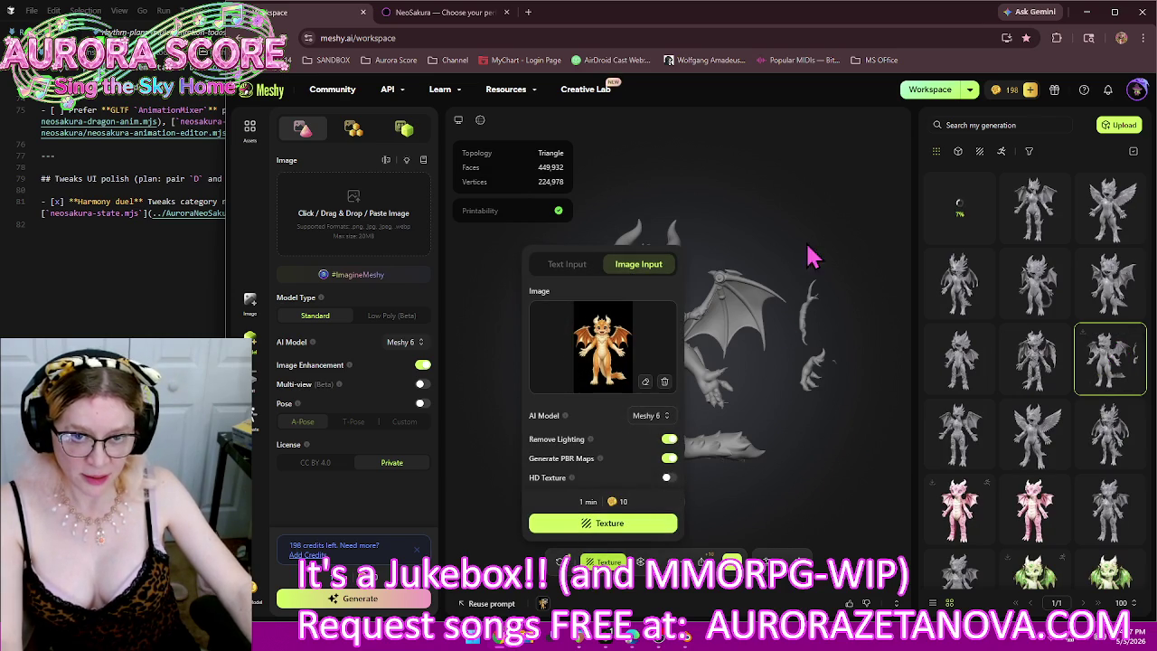
click(859, 239)
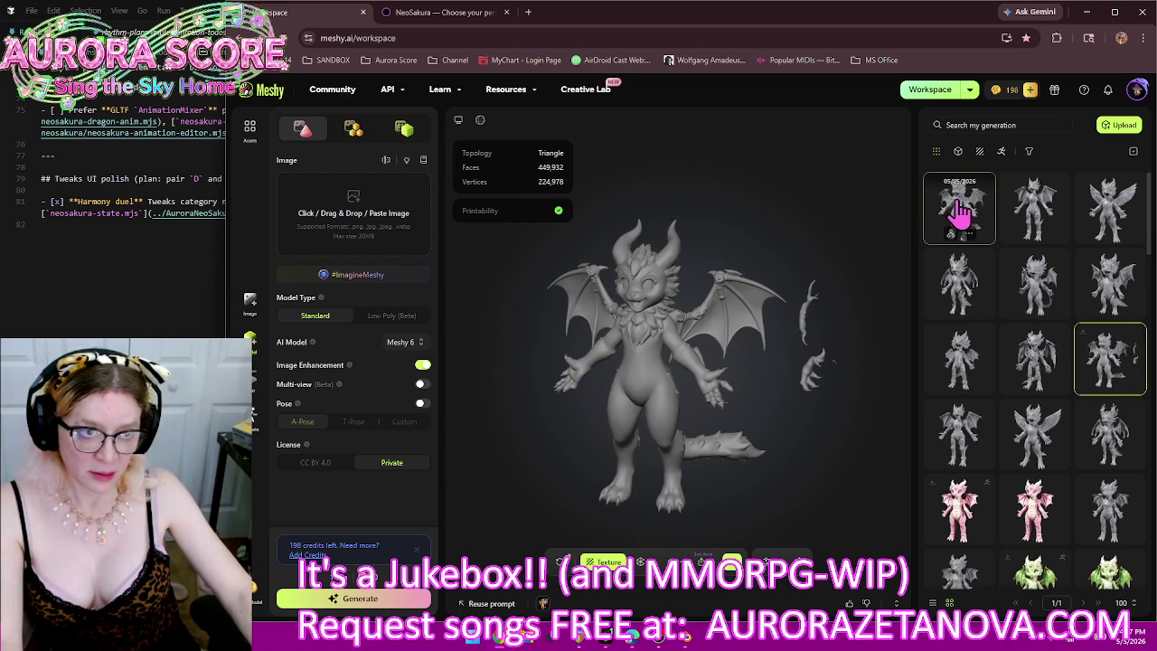
click(959, 211)
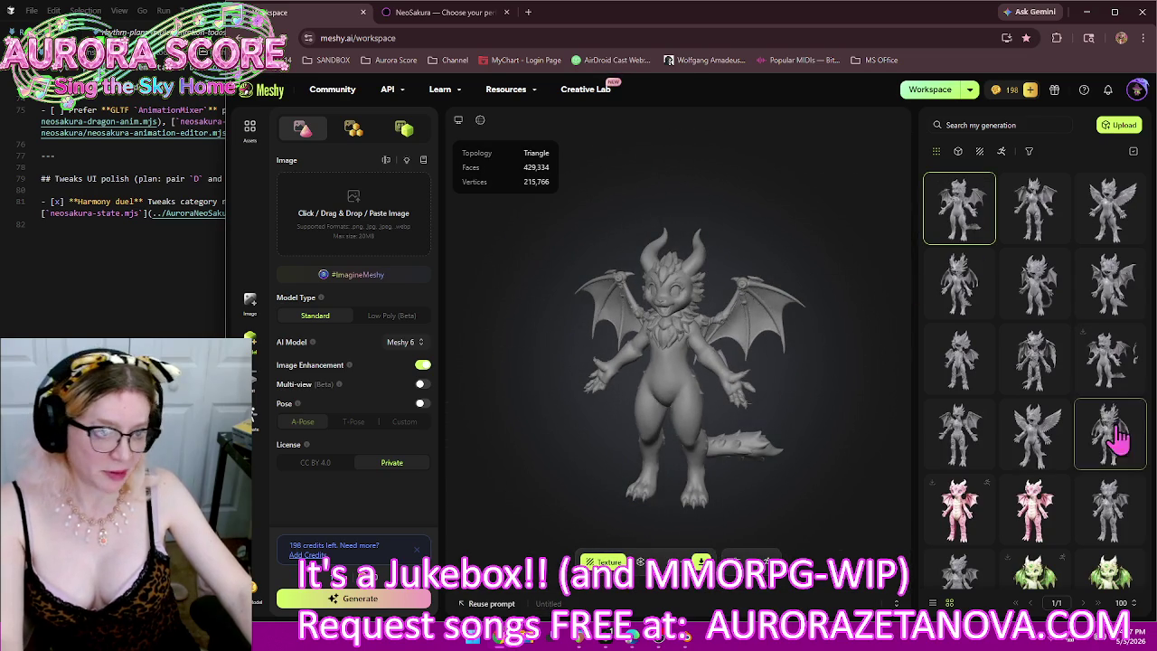
Step: Delete the unwanted dragon generation from the gallery, then view the skeletal dragon
click(1130, 387)
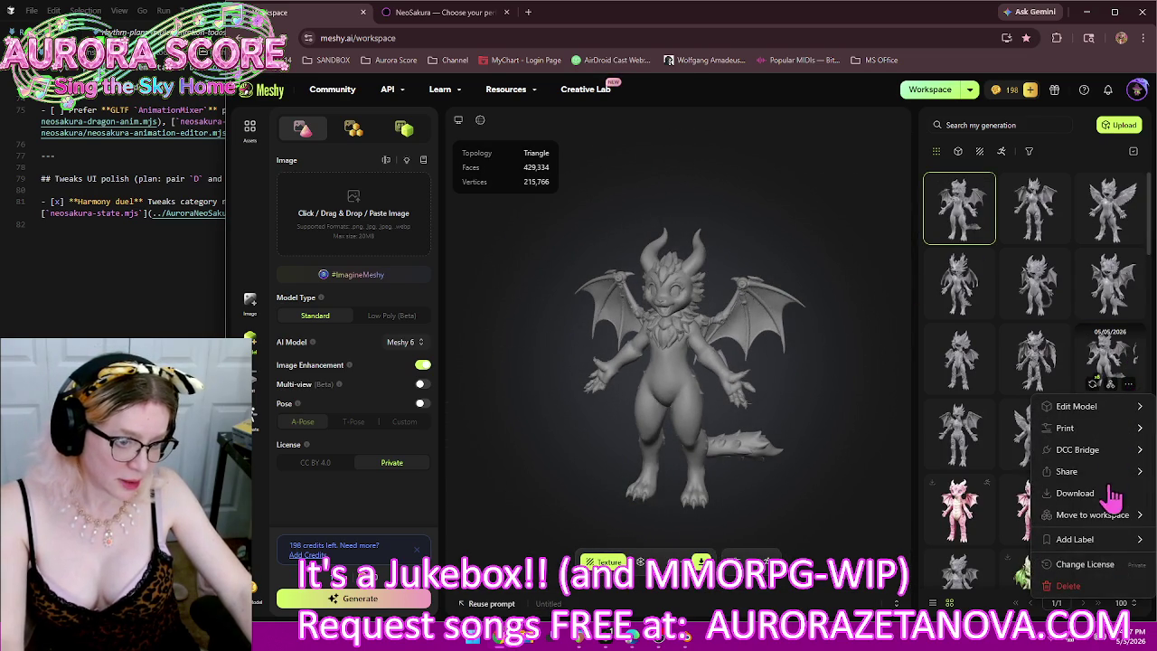
click(1071, 586)
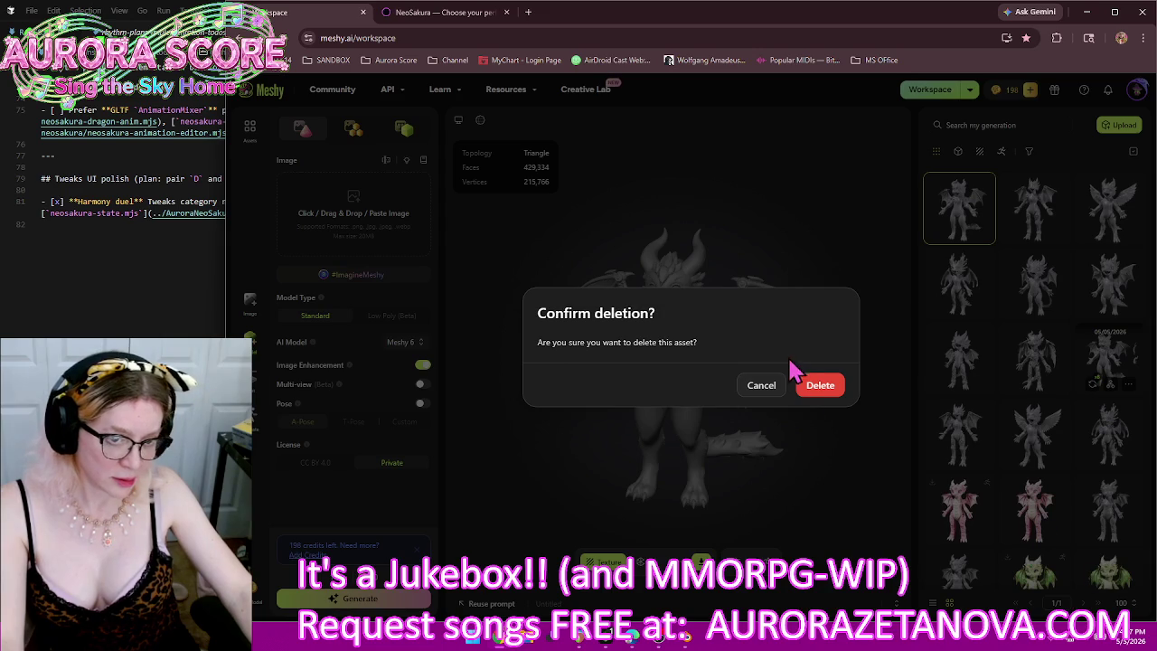
click(820, 390)
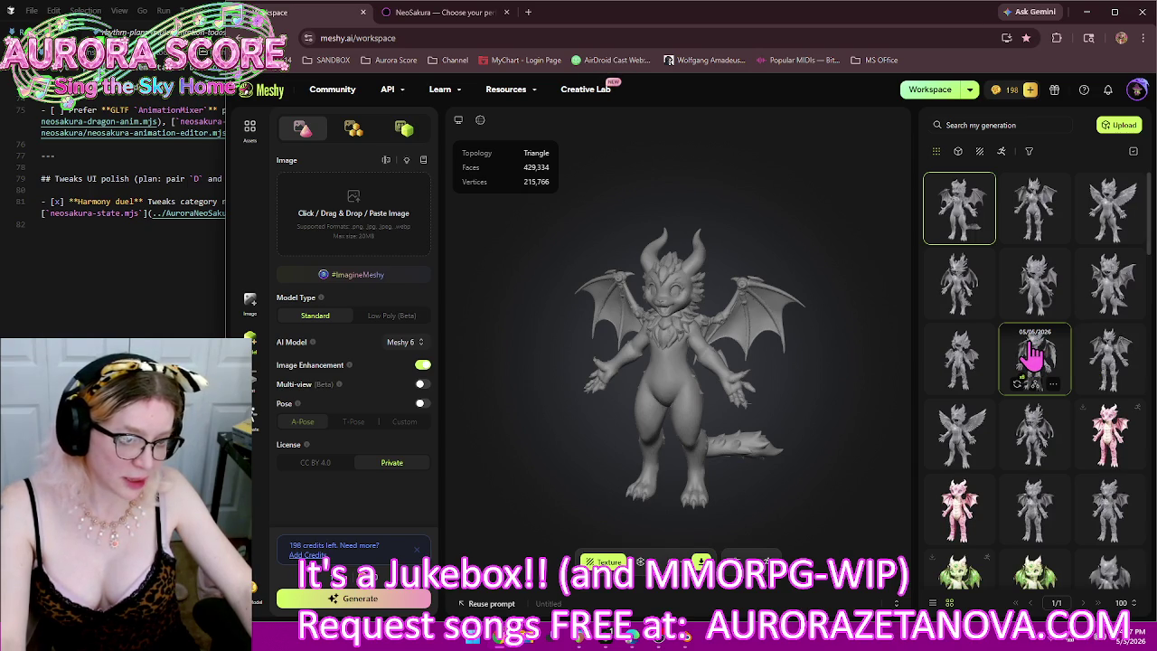
click(1033, 355)
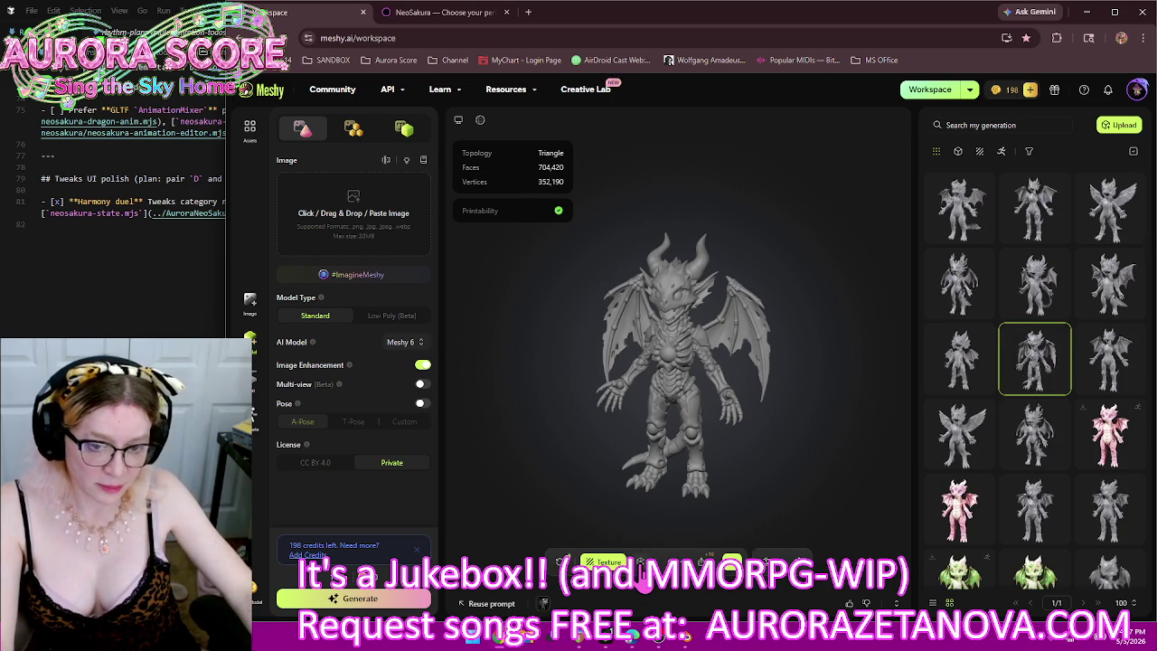
Step: Remesh the skeletal dragon to fixed 10K triangles, then bring up 10K remesh settings for the ornate dragon
click(639, 562)
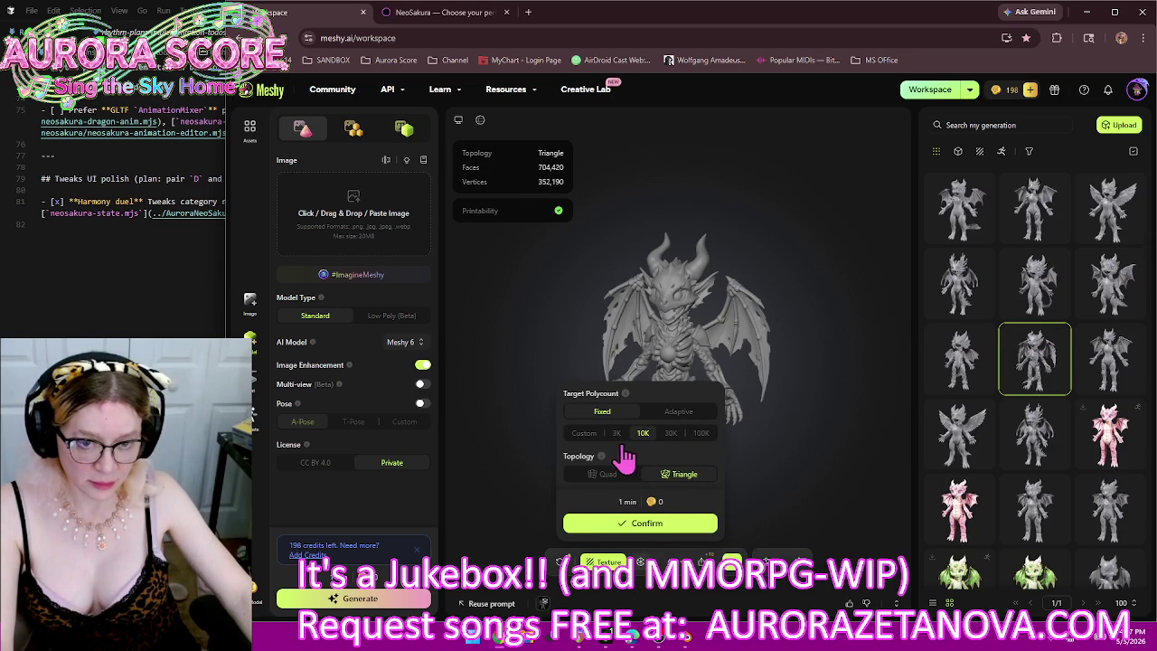
click(658, 524)
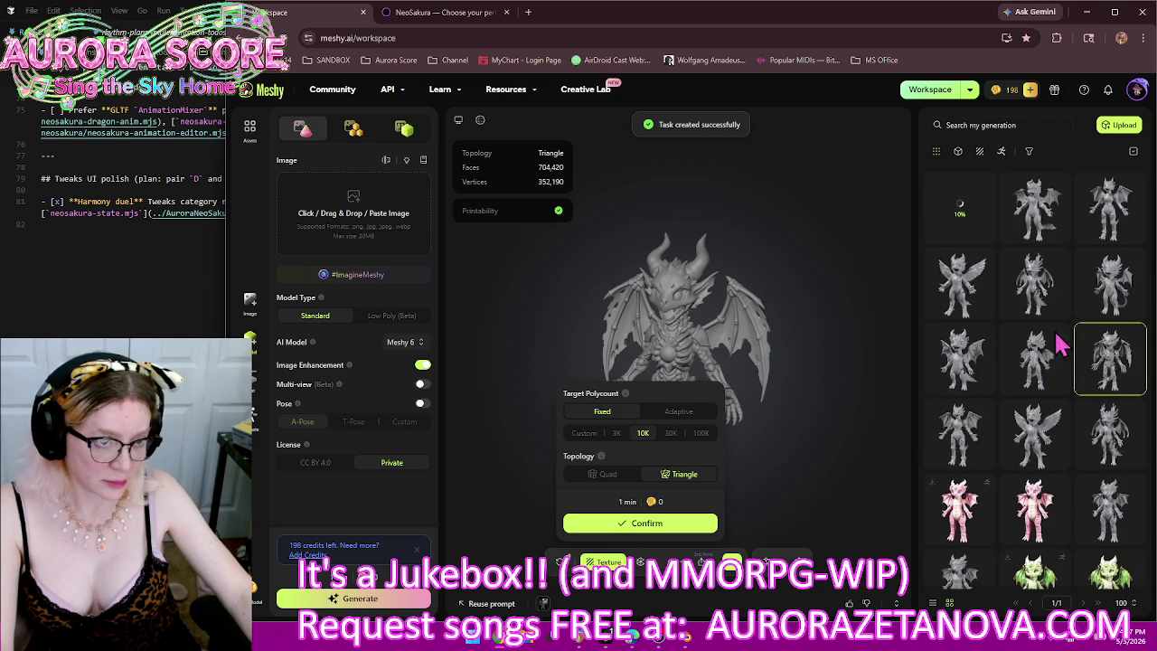
click(890, 404)
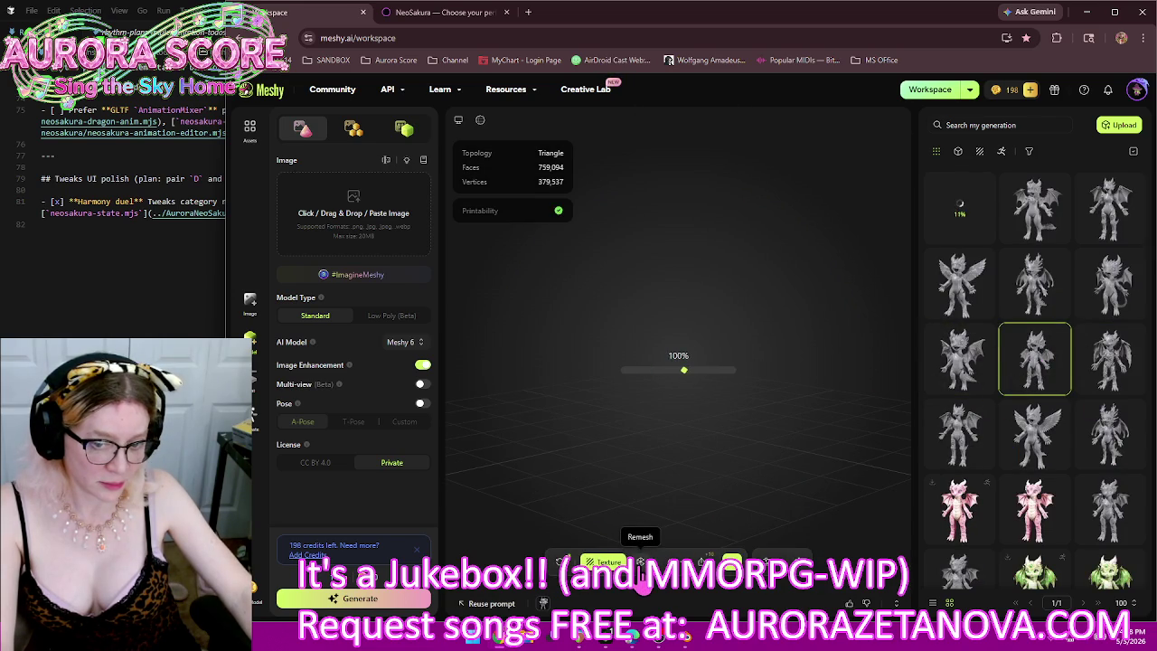
click(639, 562)
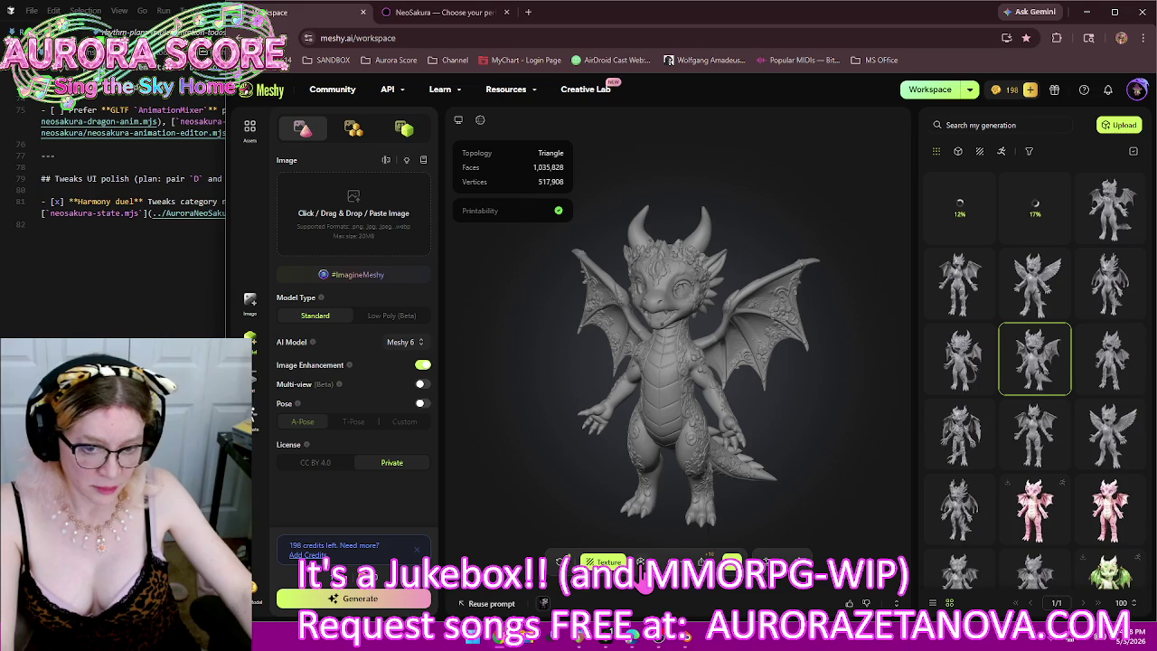
click(640, 562)
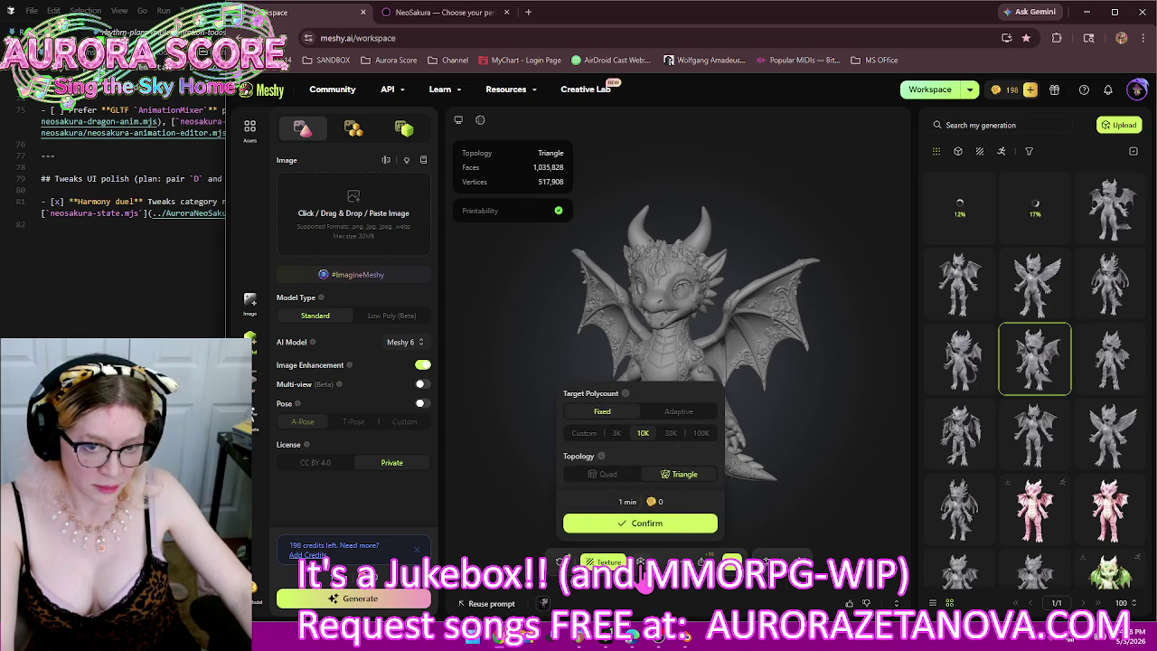
Step: Start fixed 10K-triangle remeshes for the ornate dragon and another gallery dragon
click(667, 526)
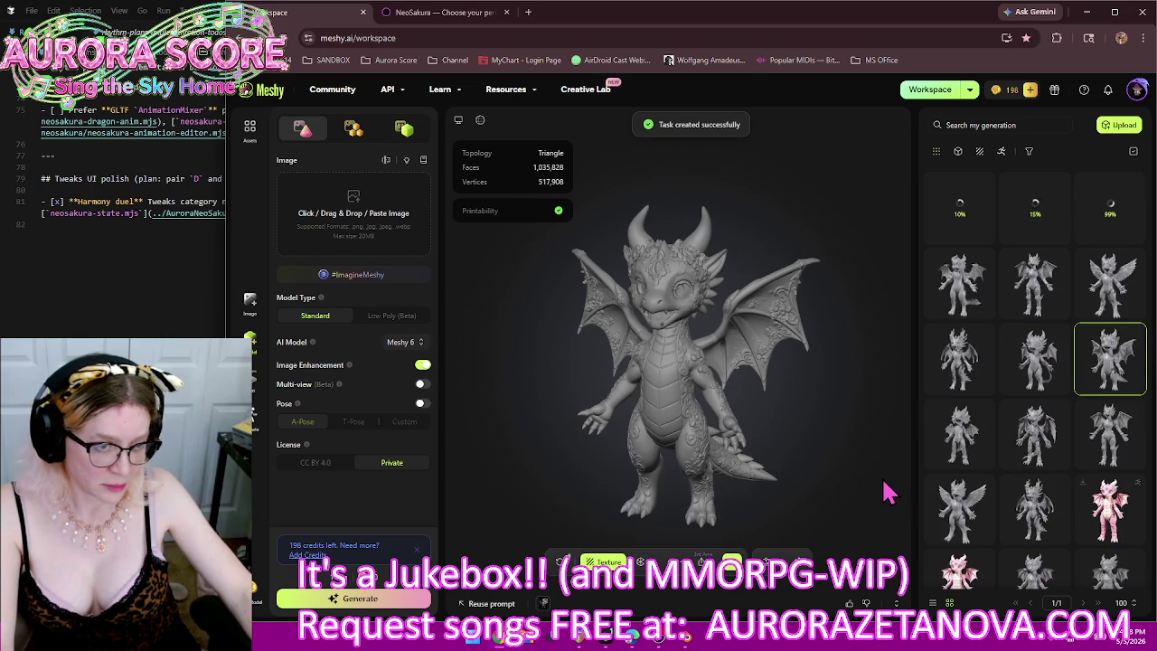
mouse_move(1035, 359)
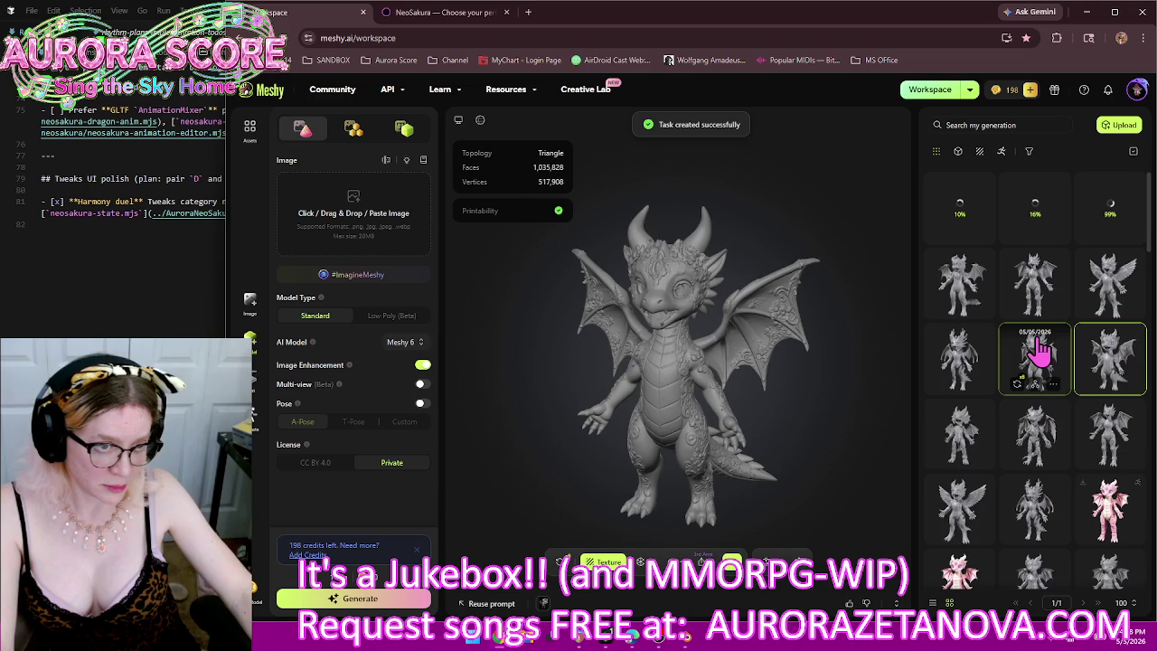
click(1040, 348)
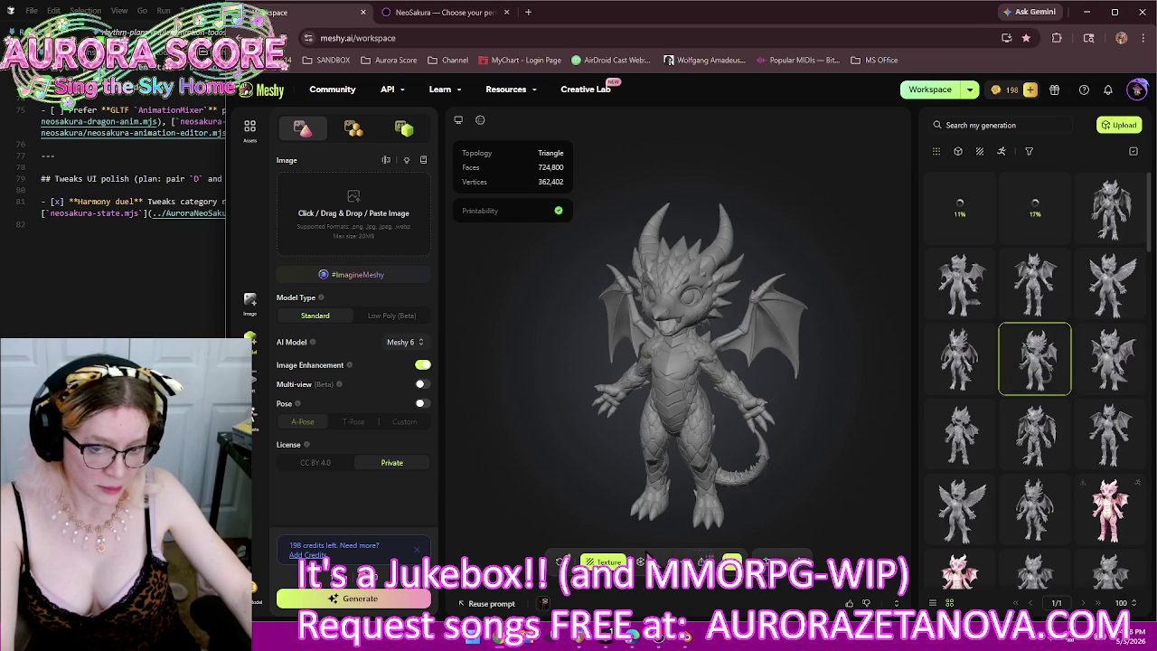
click(641, 564)
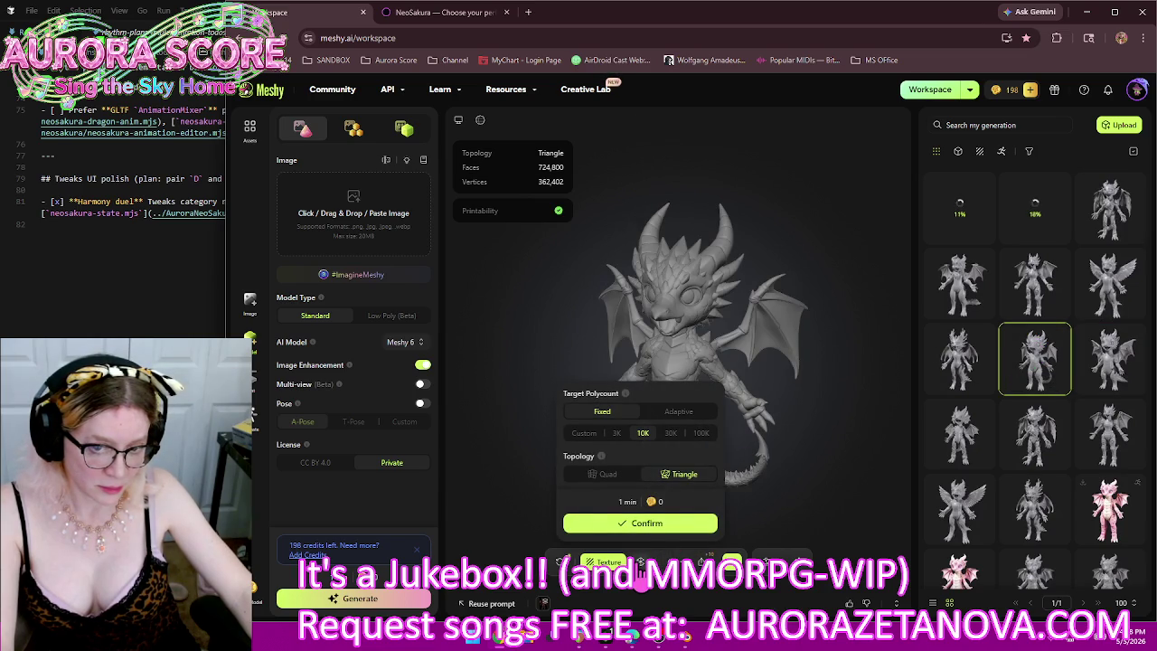
click(655, 533)
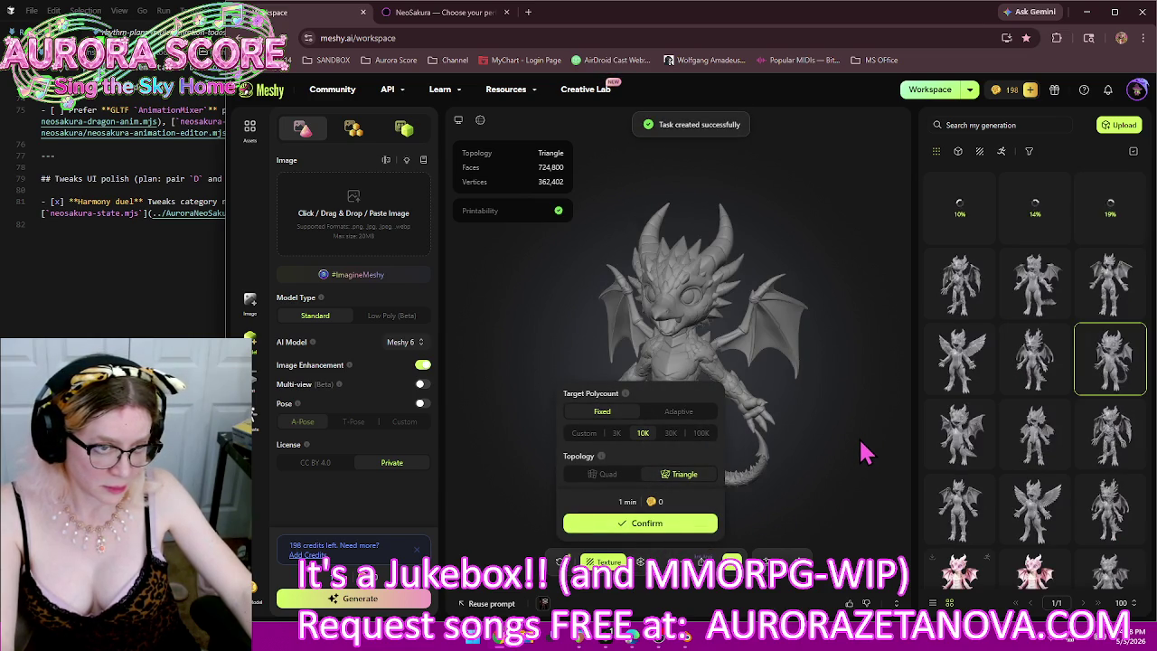
click(863, 452)
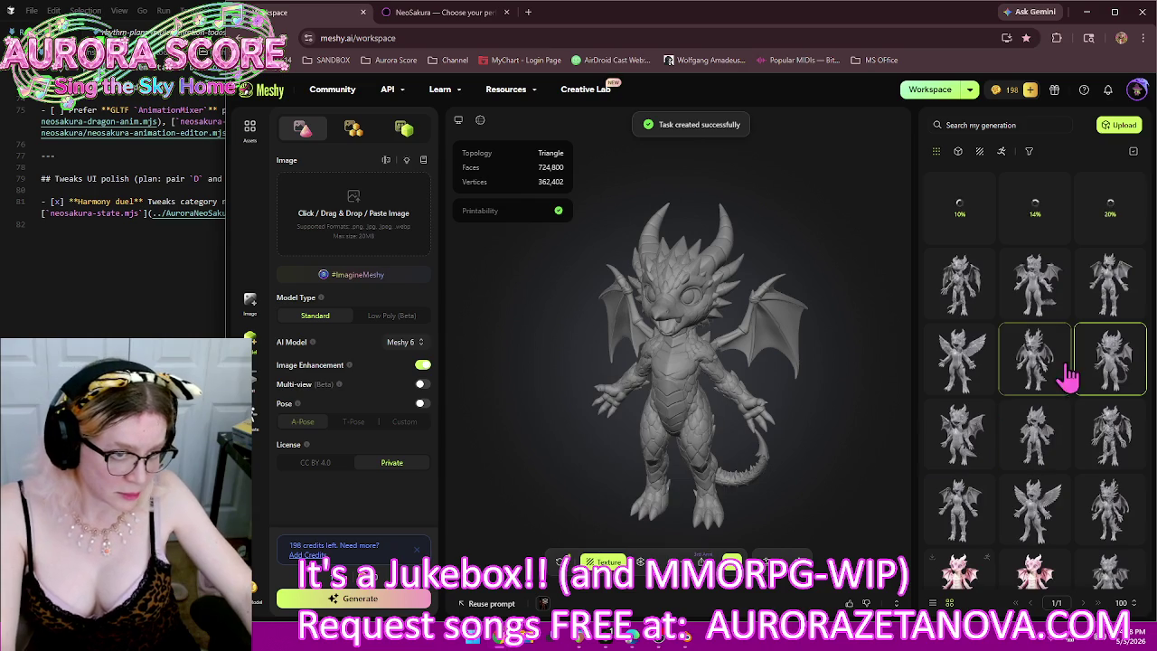
Step: Remesh the uploaded dragon to 10K triangles, then load the spiky-crested dragon
click(1048, 281)
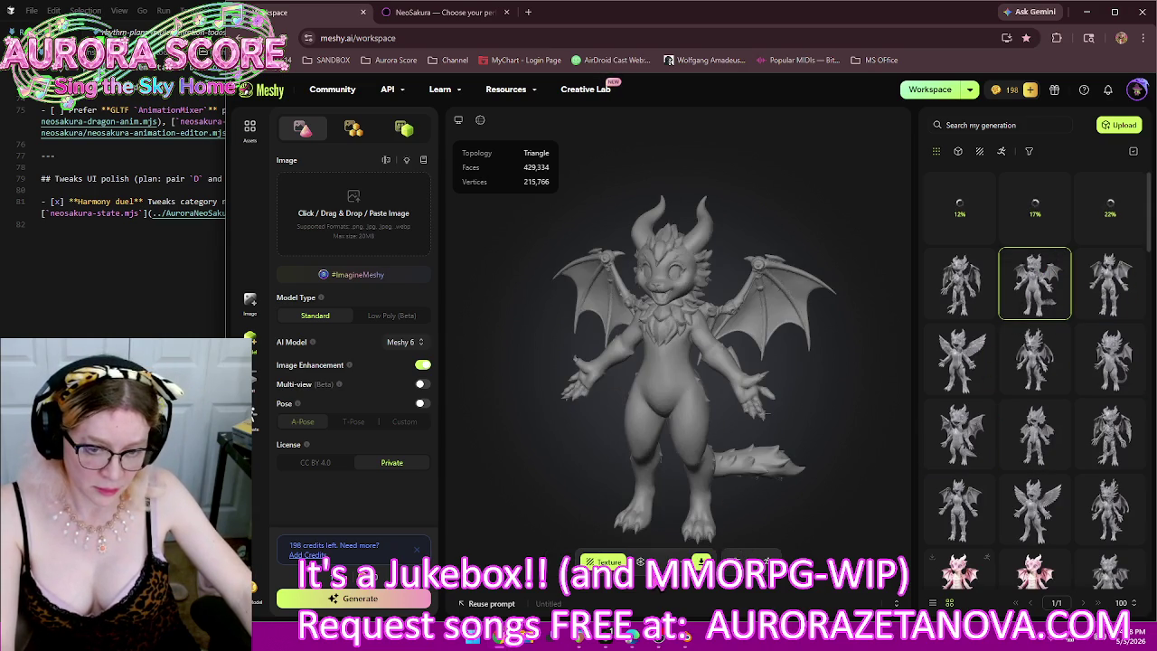
click(640, 561)
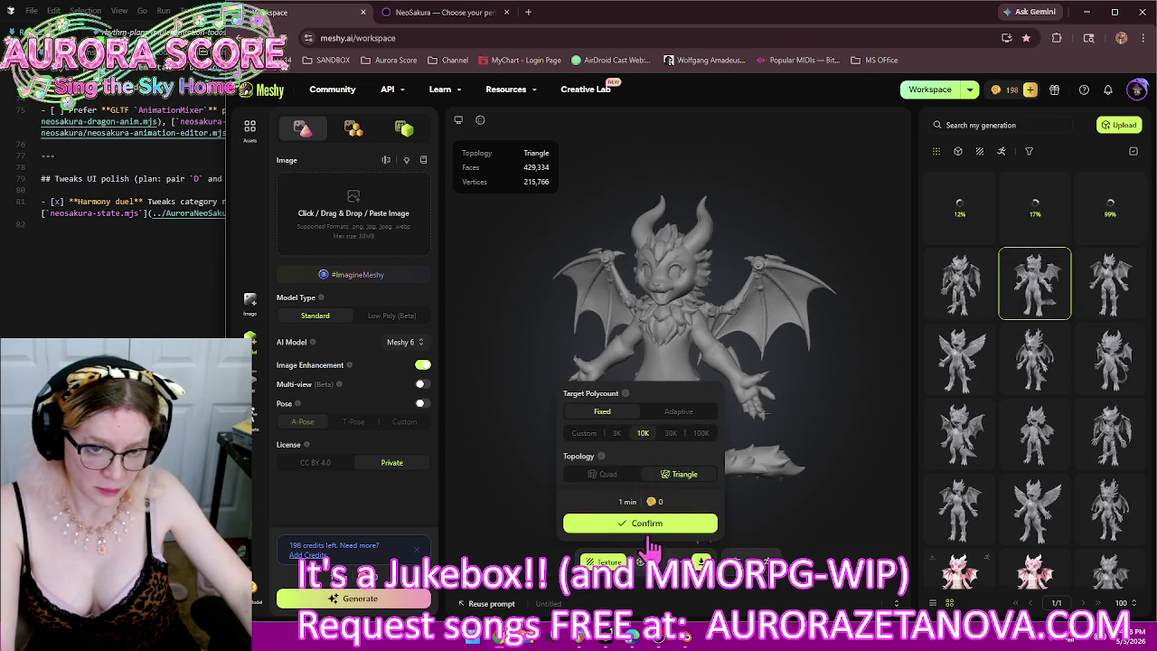
click(652, 527)
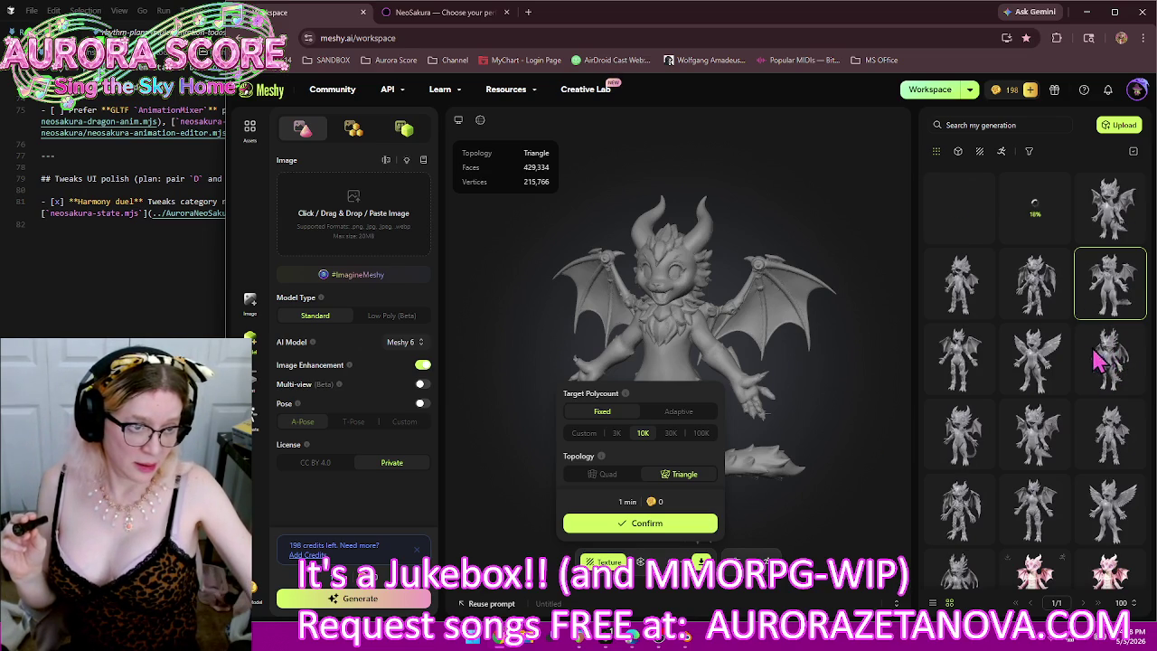
click(861, 401)
mouse_move(1034, 359)
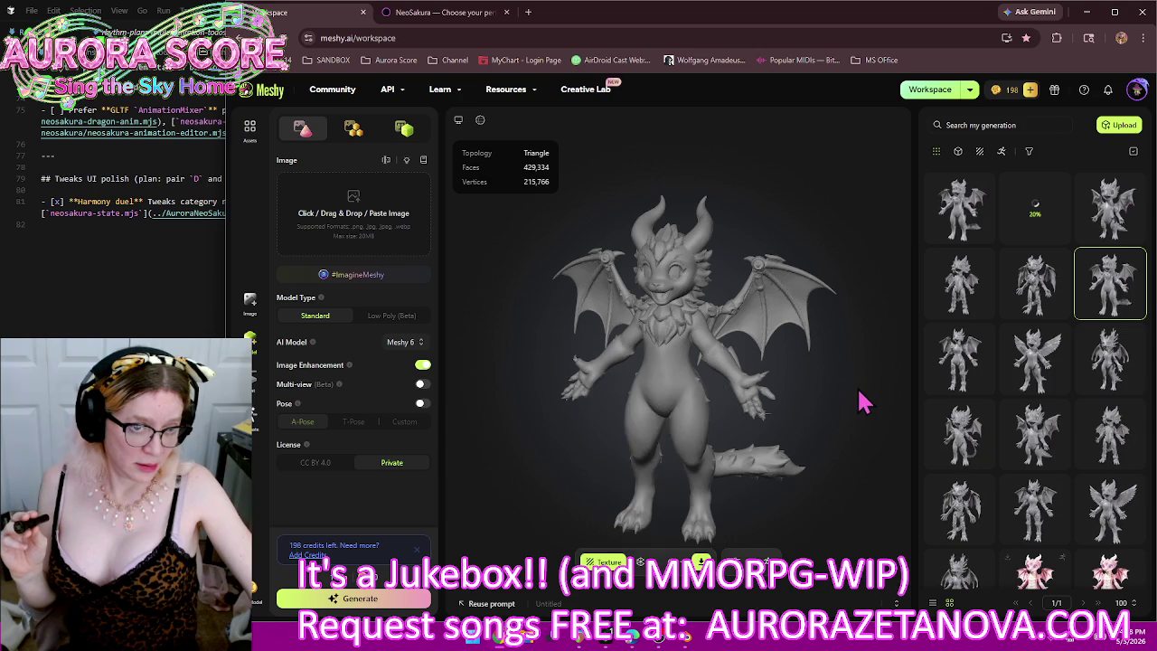
click(1084, 366)
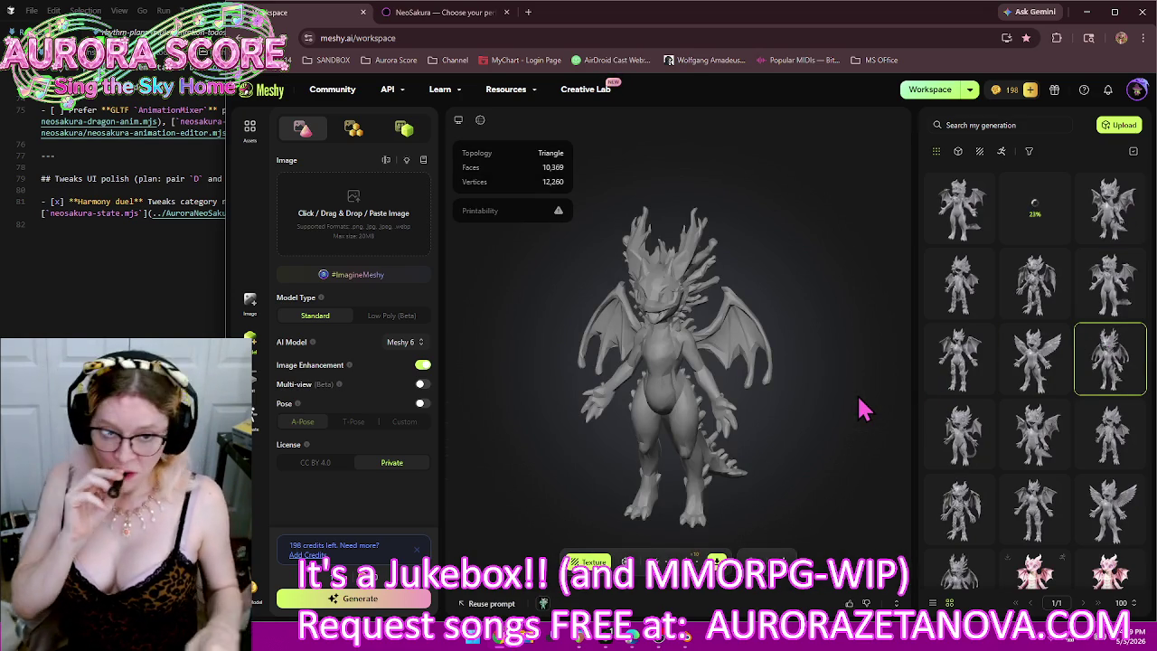
Step: Texture the 10,369-triangle crested dragon in HD from dragons/Alien.png, then load the feathered dragon
mouse_move(689, 377)
mouse_down()
mouse_move(875, 402)
mouse_move(672, 413)
mouse_move(625, 392)
mouse_move(641, 376)
mouse_move(673, 384)
mouse_up()
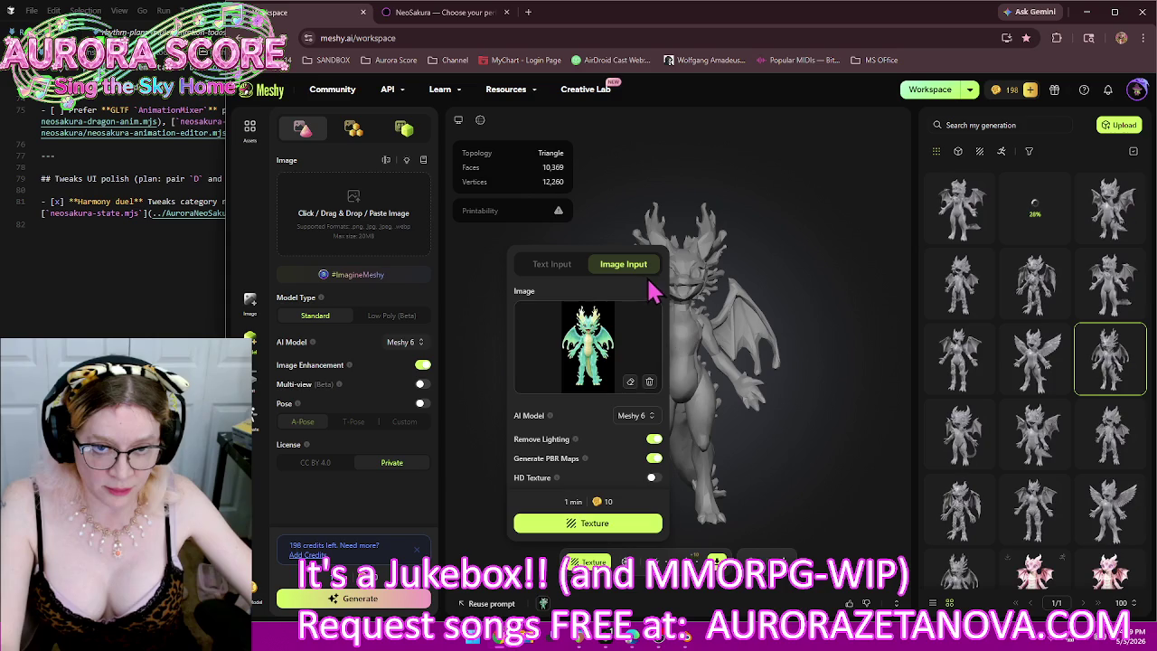
click(587, 352)
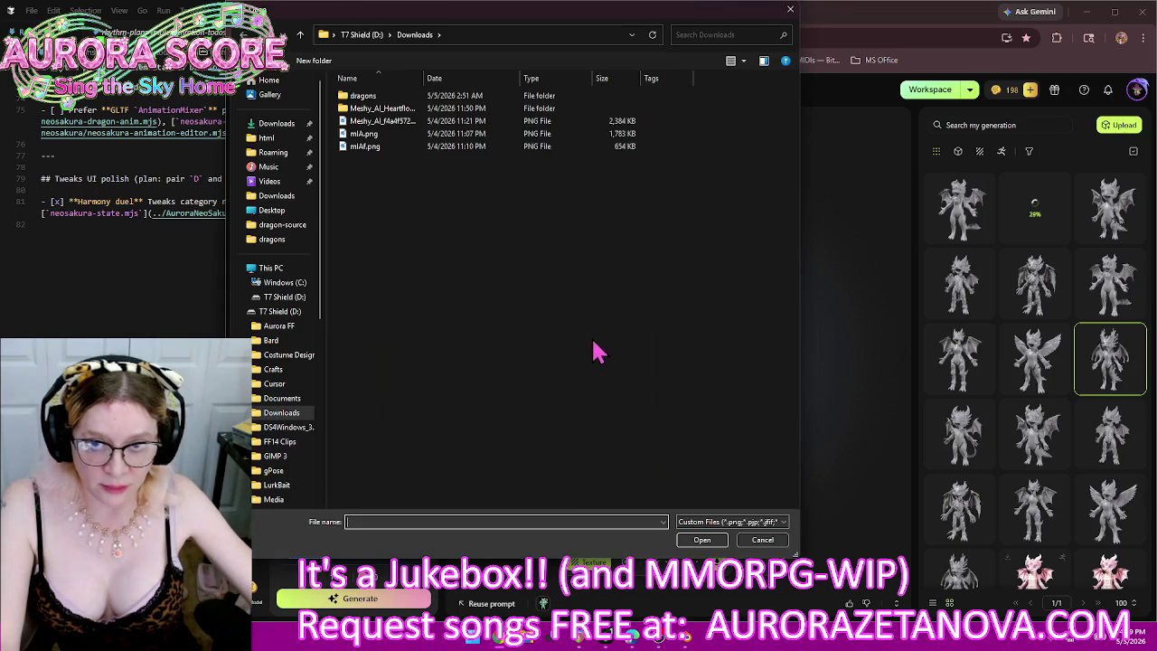
double_click(384, 97)
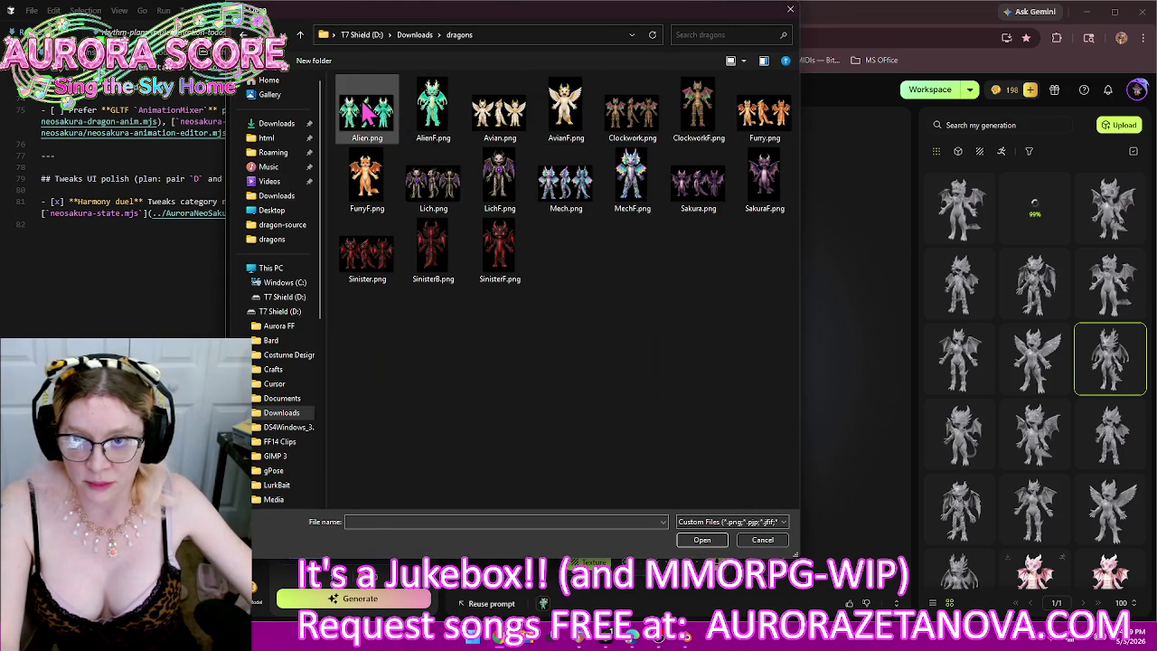
double_click(366, 111)
click(652, 477)
click(632, 528)
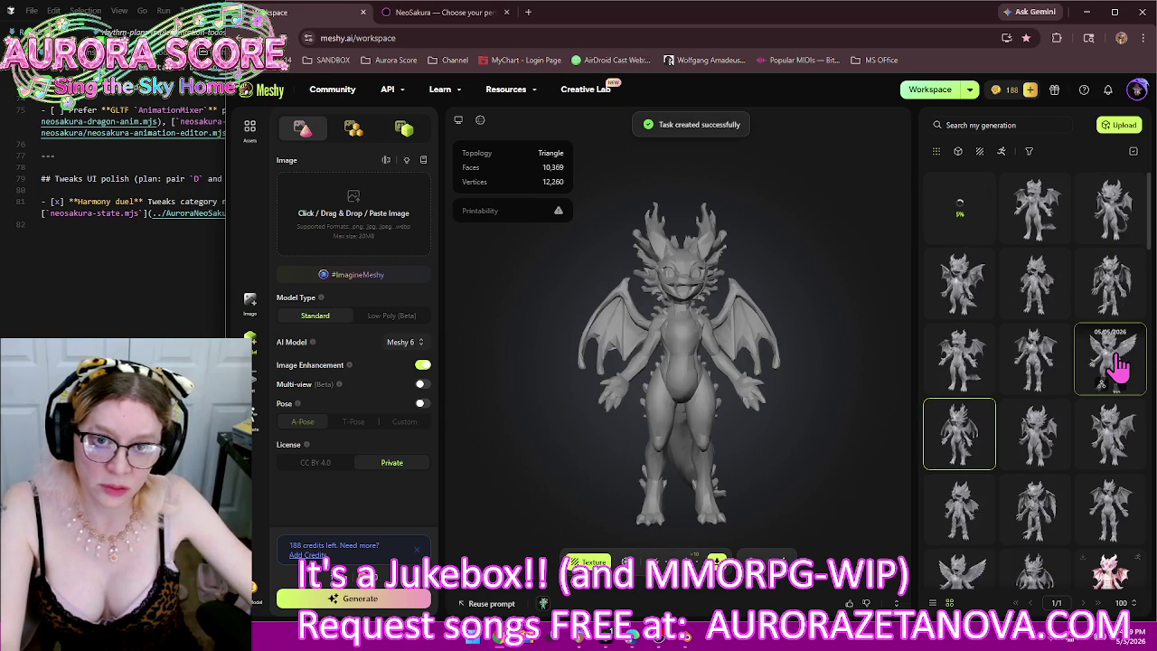
click(1118, 363)
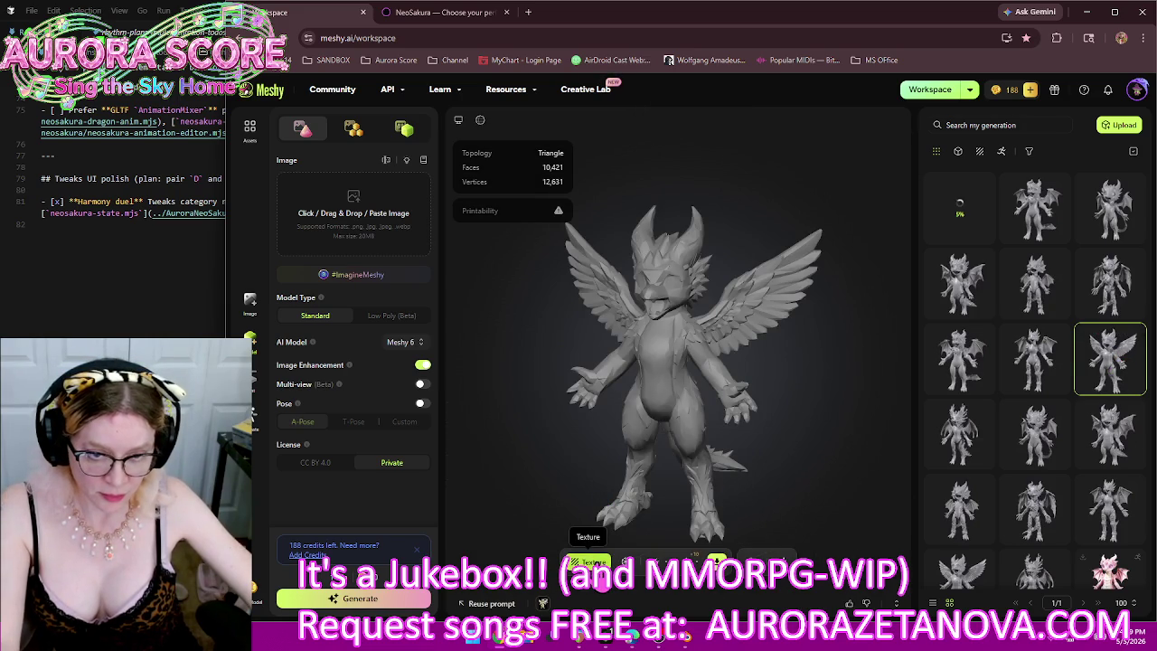
Step: Texture the 10,421-face feathered dragon from Avian.png, then load the 10,418-face jointed dragon
click(592, 562)
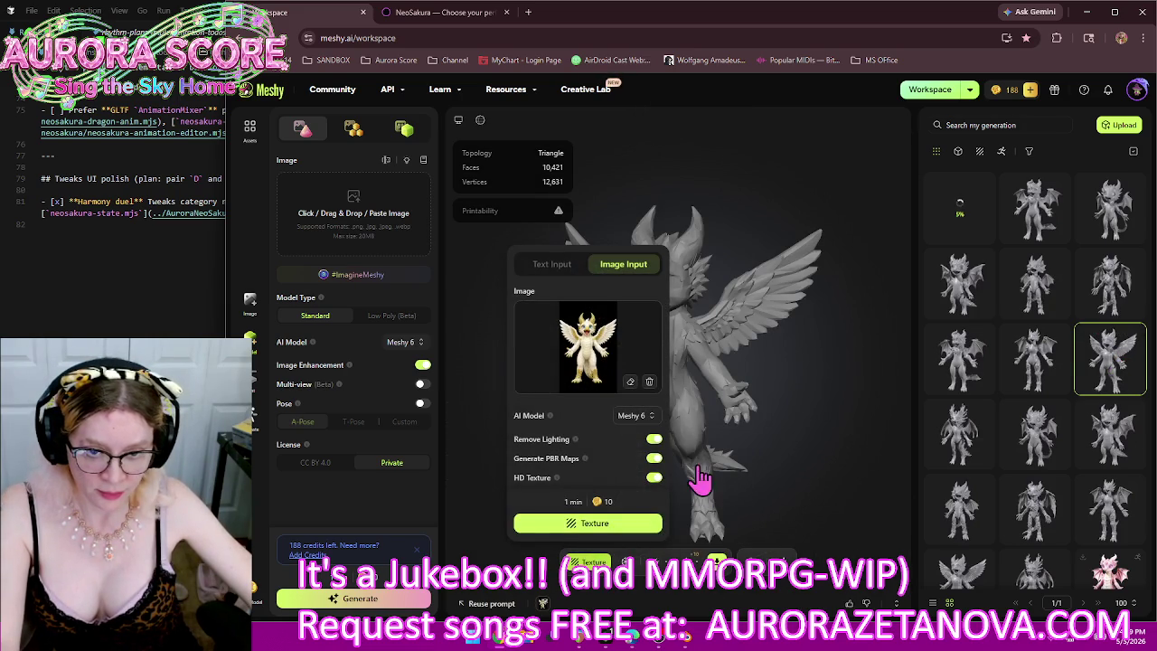
click(588, 352)
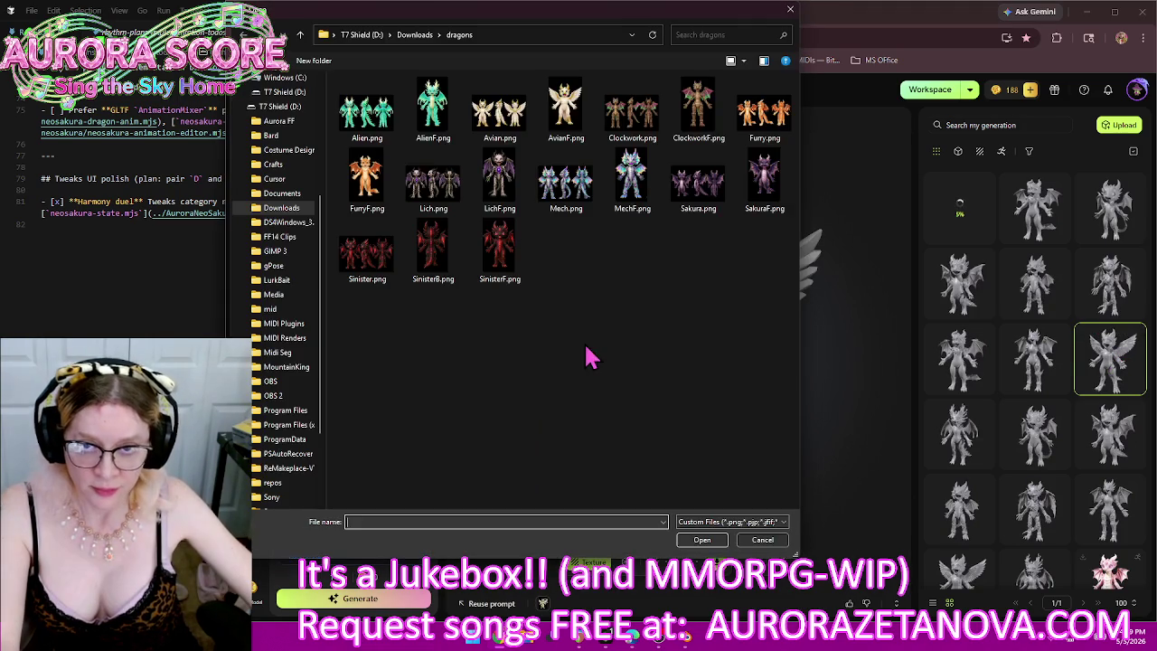
click(500, 113)
double_click(499, 113)
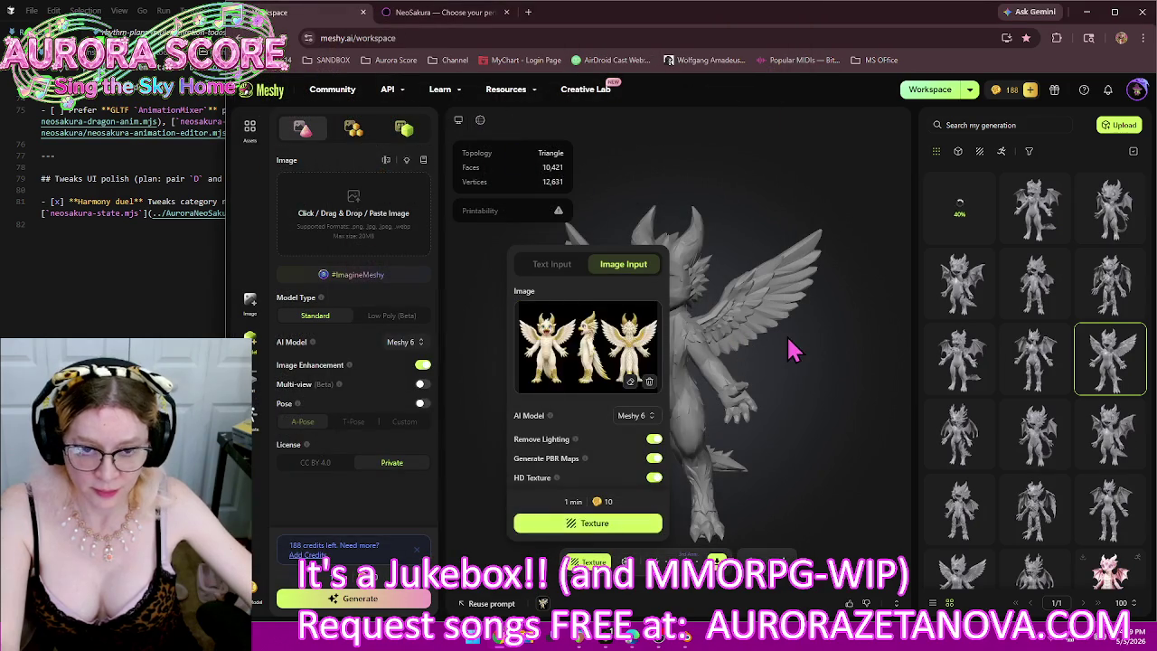
click(594, 522)
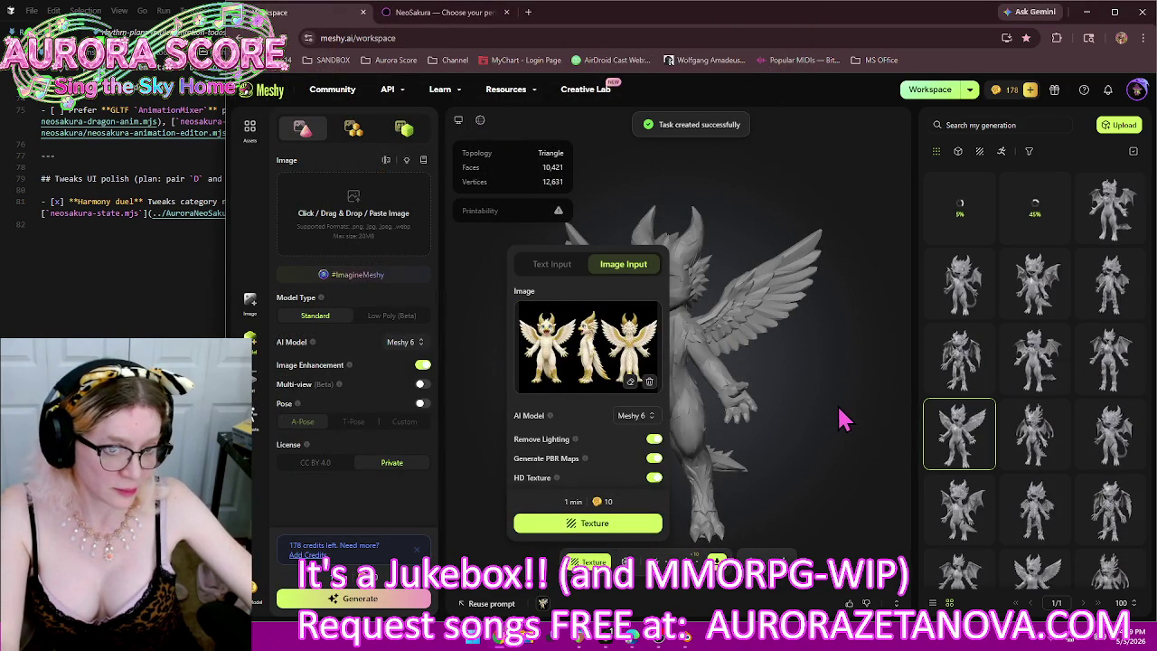
click(1125, 361)
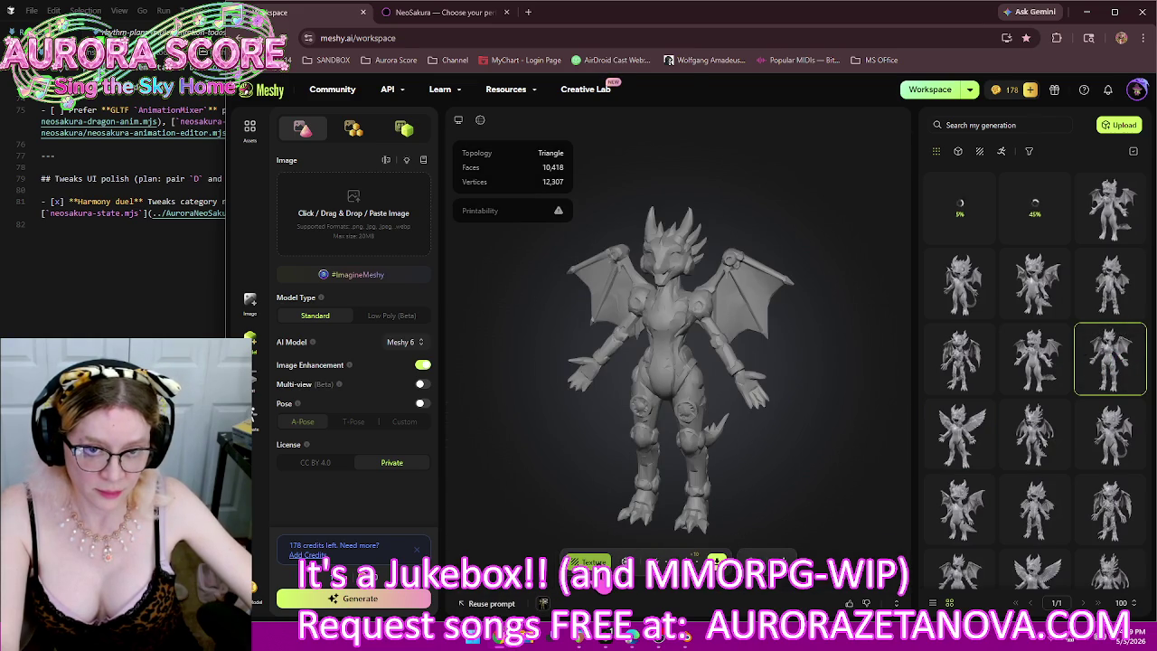
Step: Texture the jointed dragon from the ClockworkF.png reference and close the texture panel
click(588, 561)
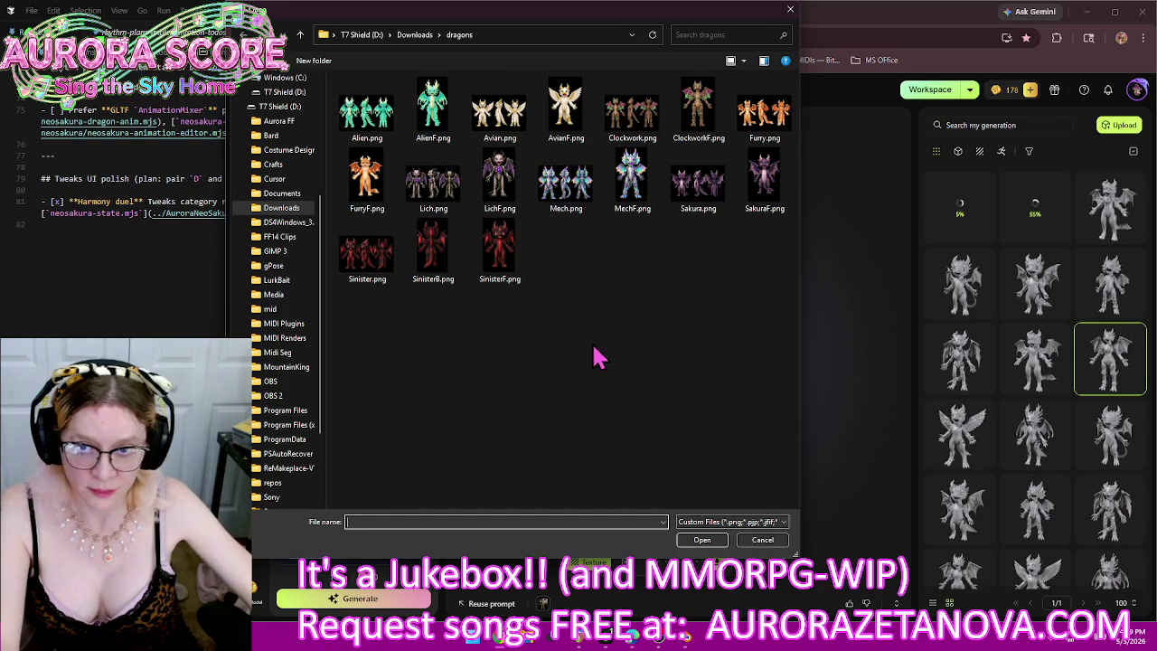
double_click(635, 117)
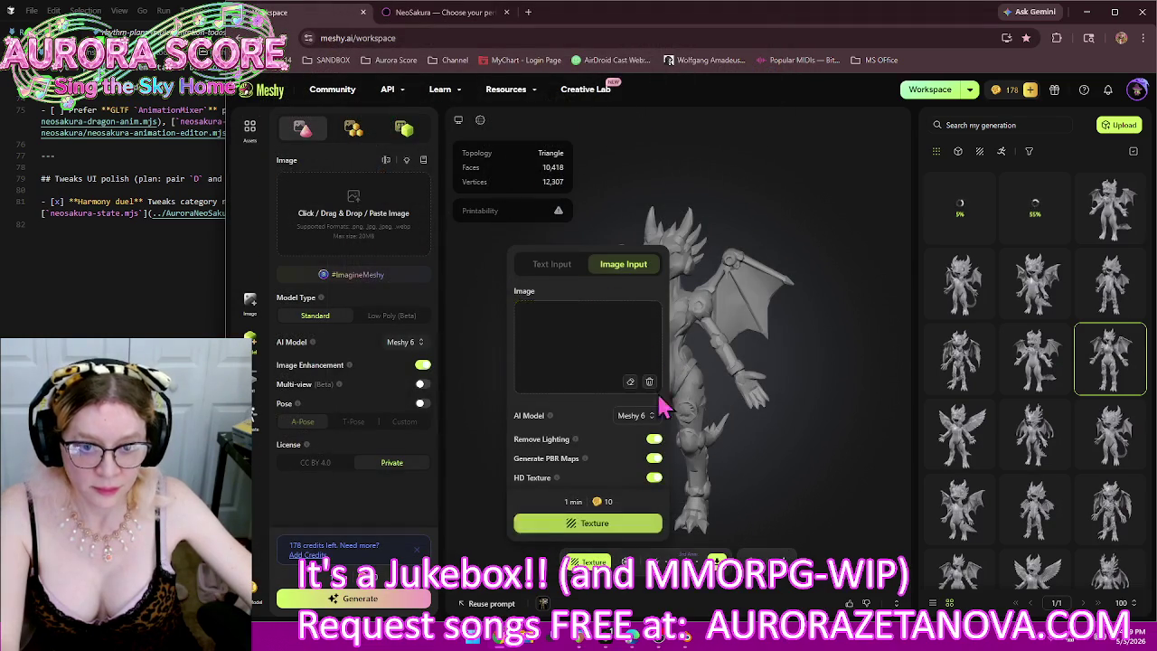
click(630, 524)
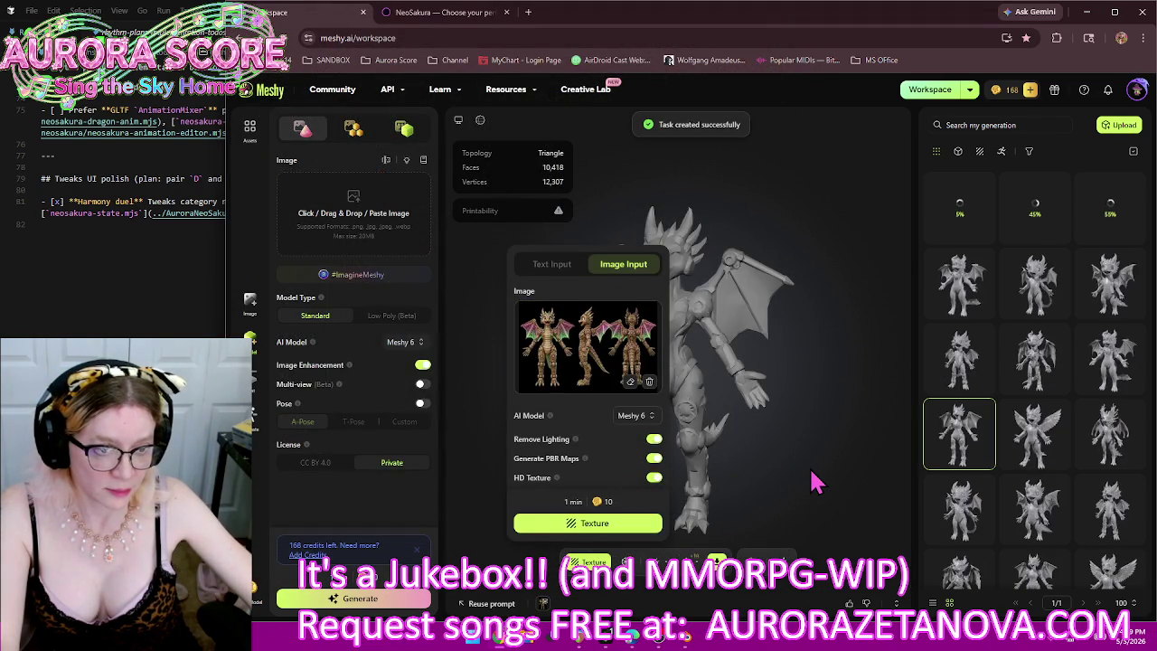
click(813, 483)
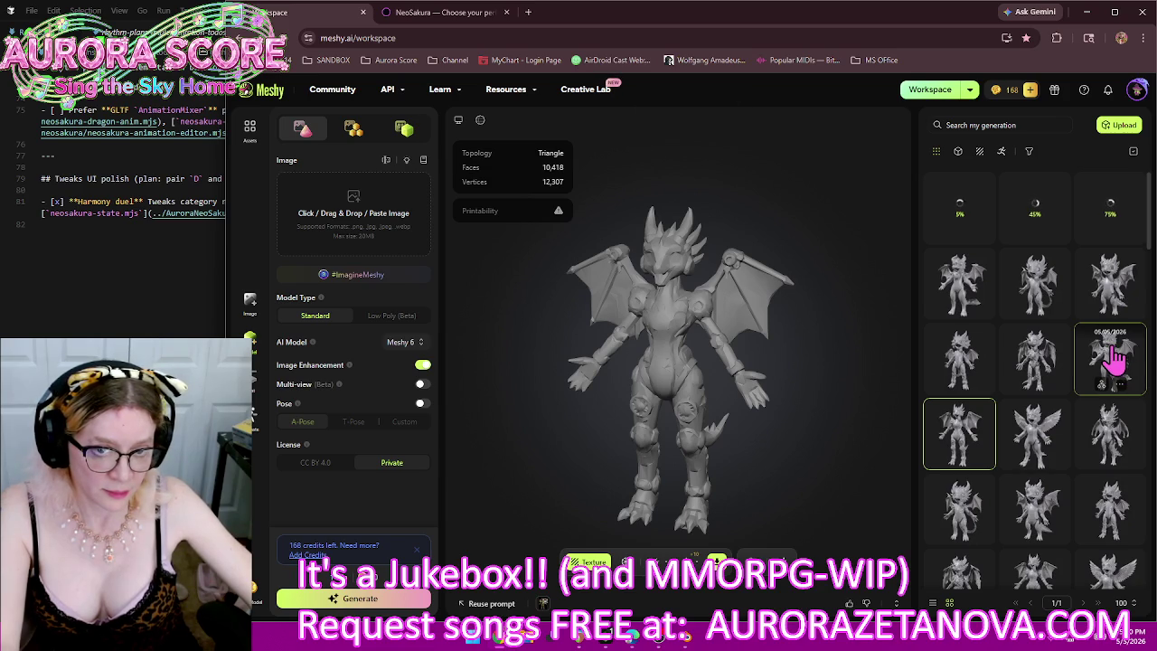
Step: Select the horned dragon and texture it from the Lich.png reference
click(1116, 359)
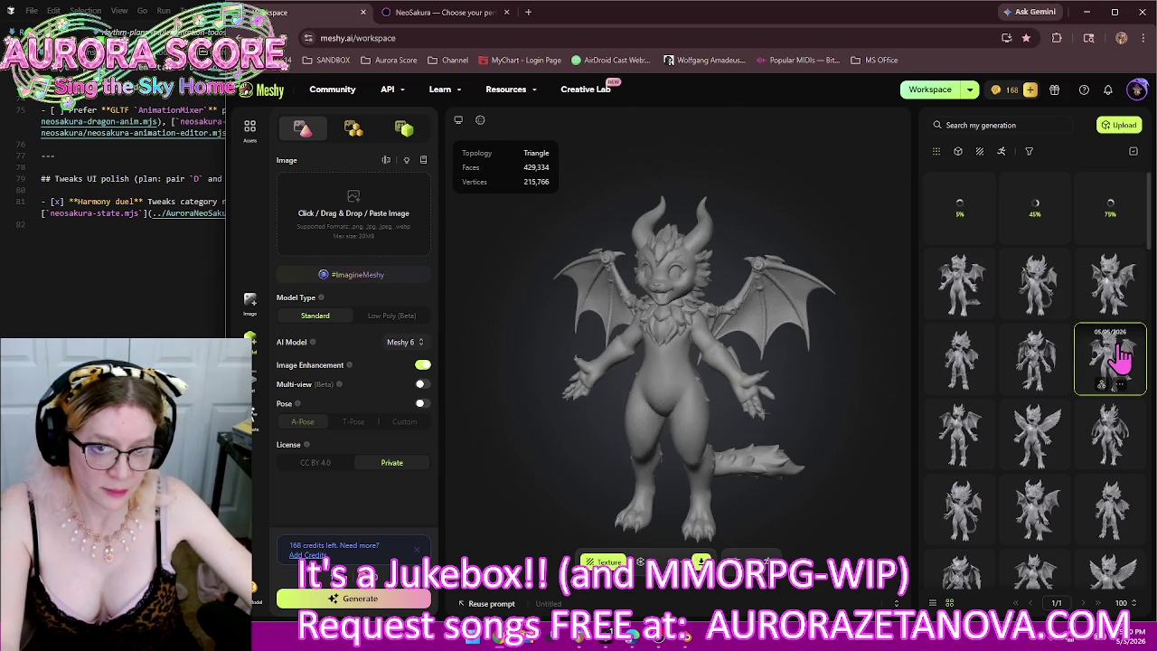
click(1041, 358)
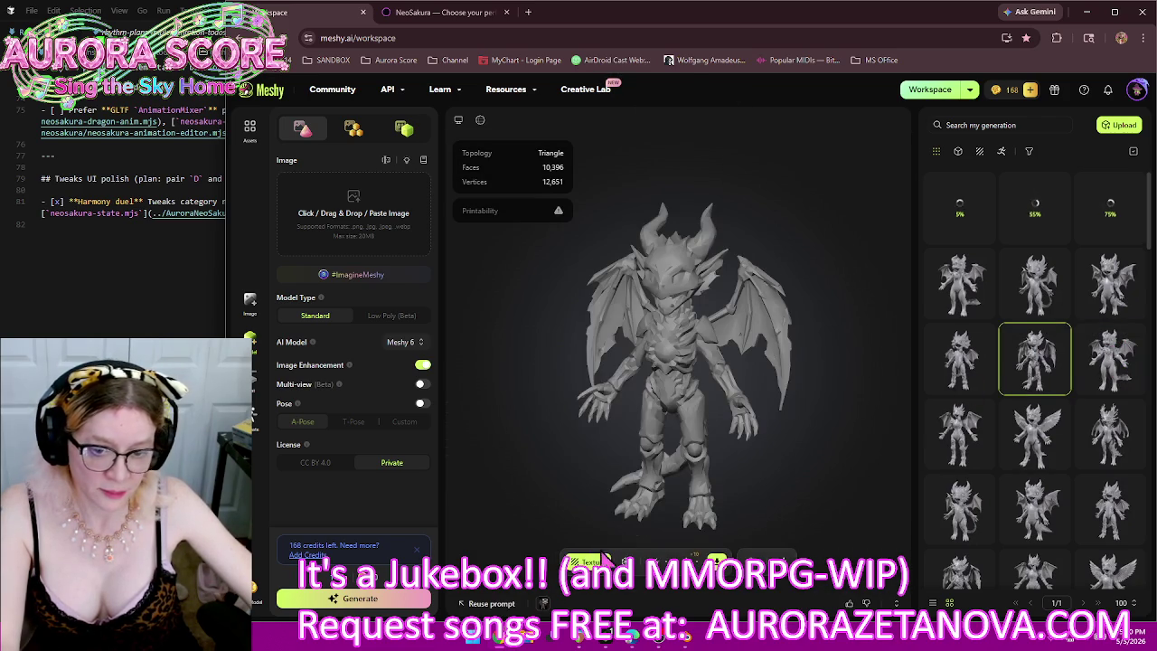
click(589, 562)
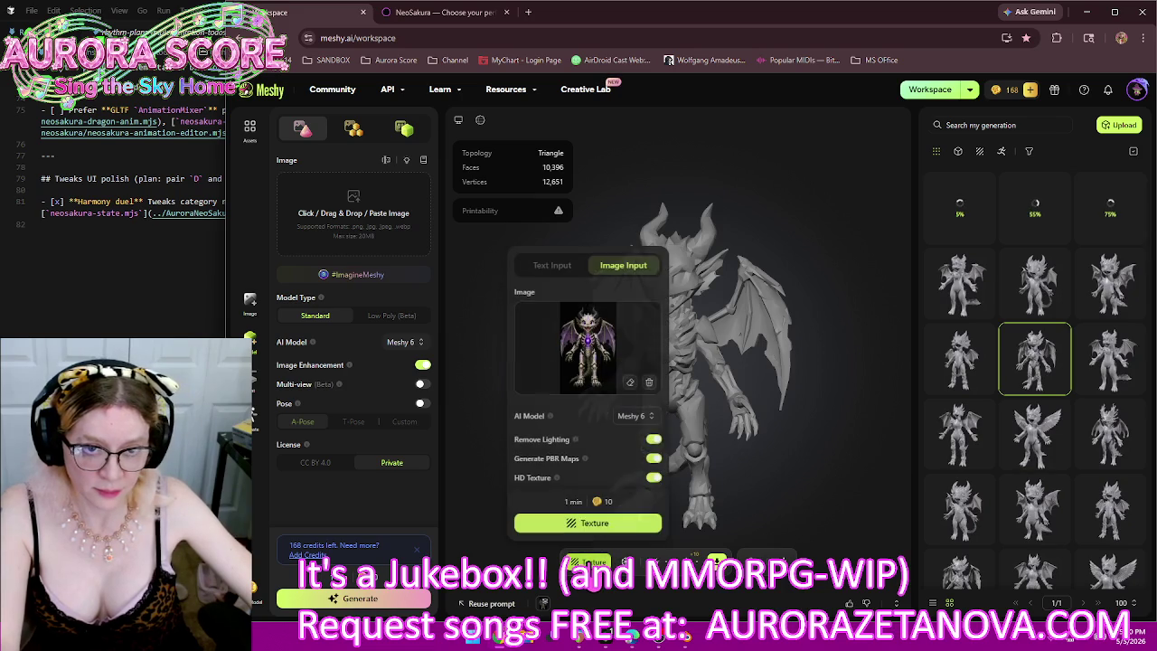
click(597, 362)
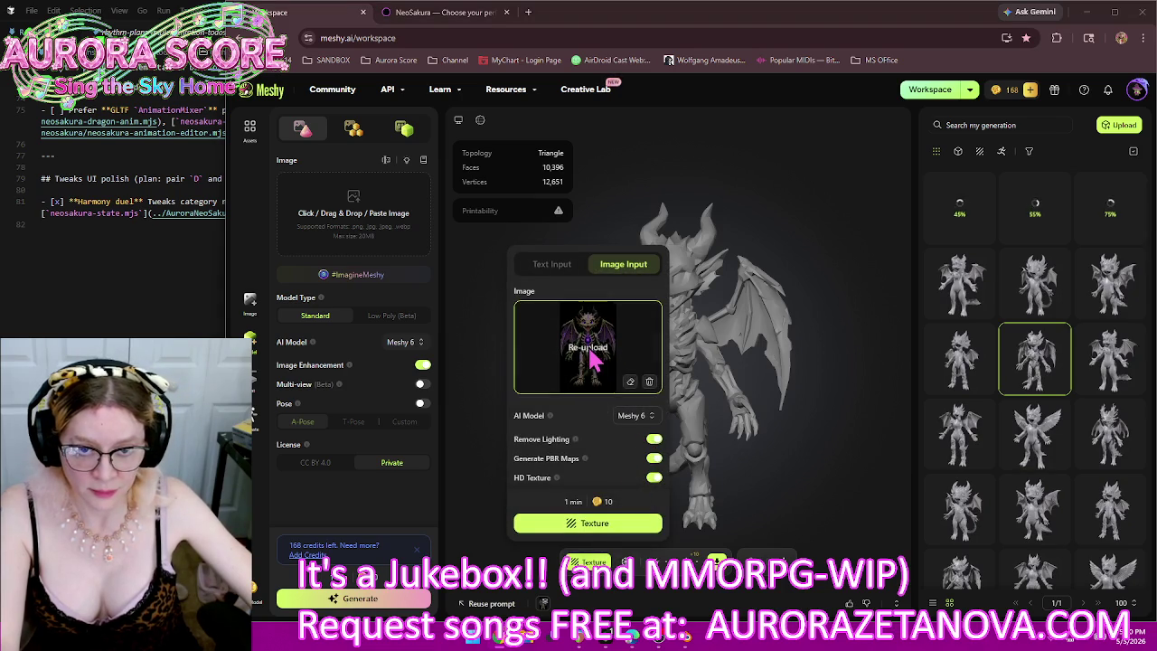
double_click(431, 179)
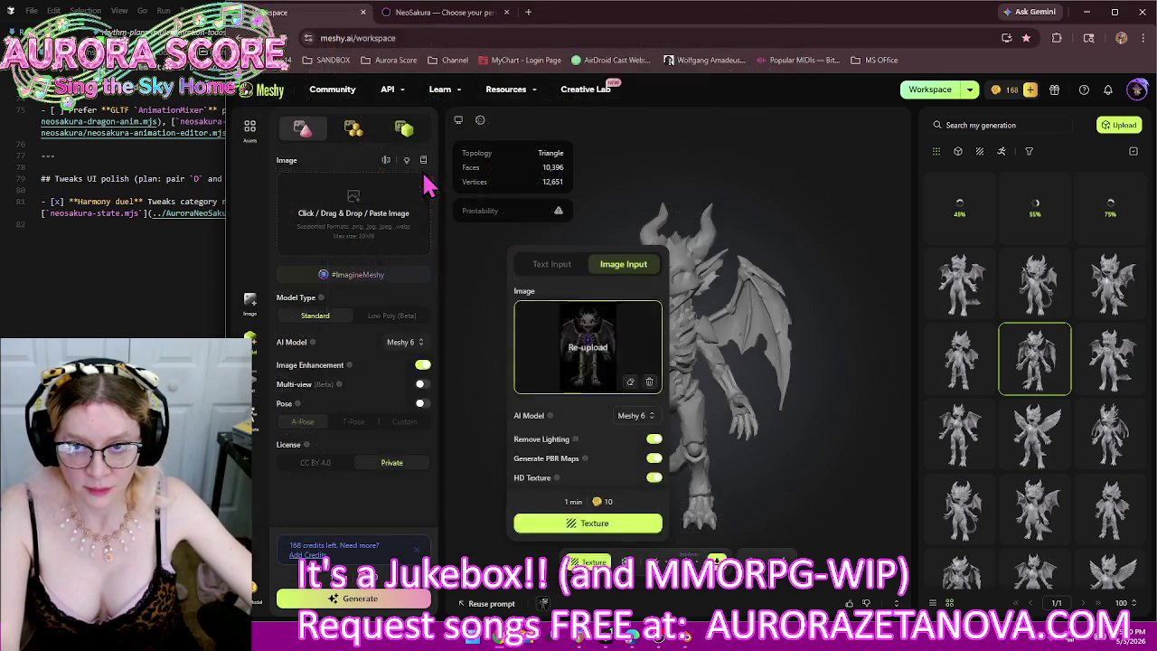
click(615, 526)
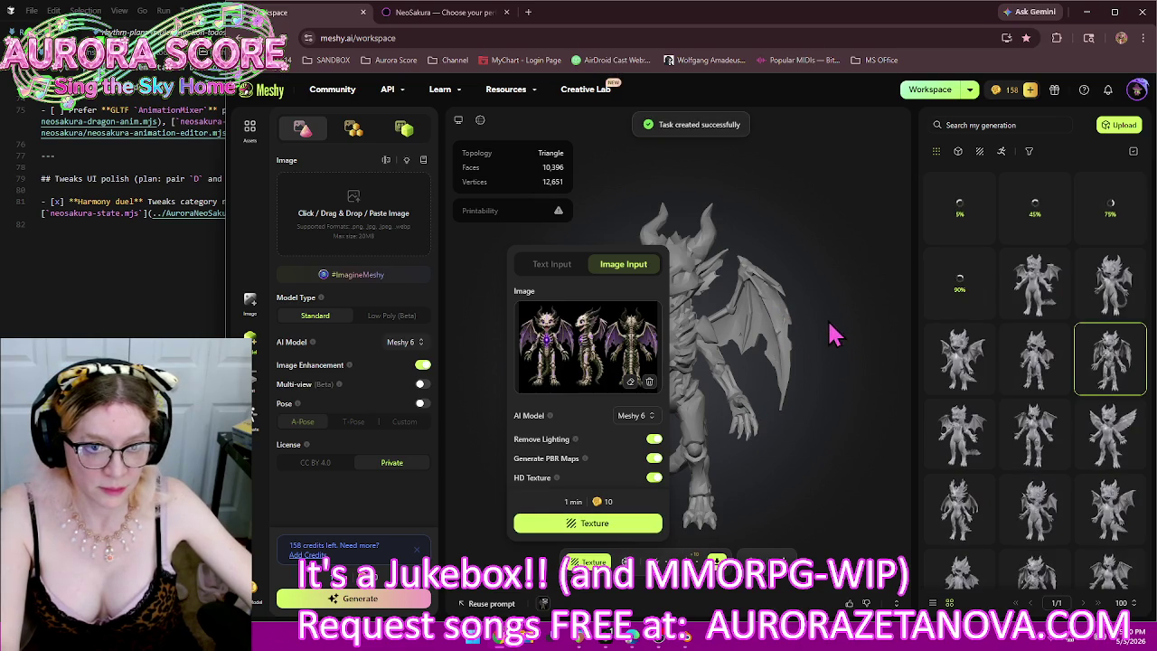
click(840, 398)
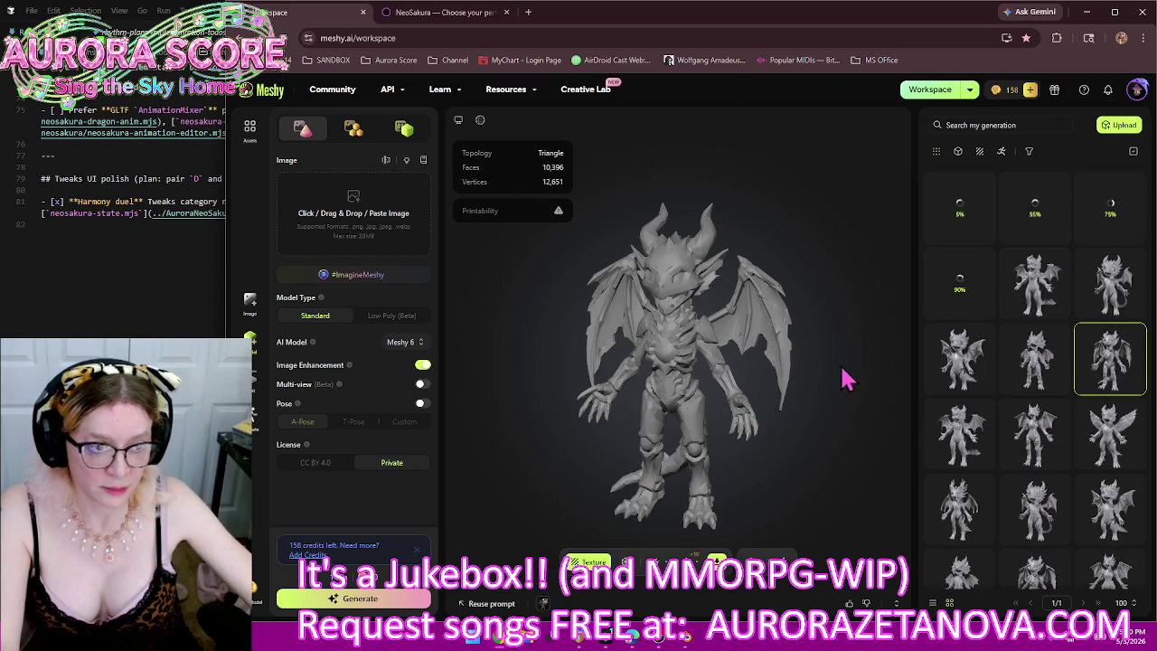
mouse_move(1035, 359)
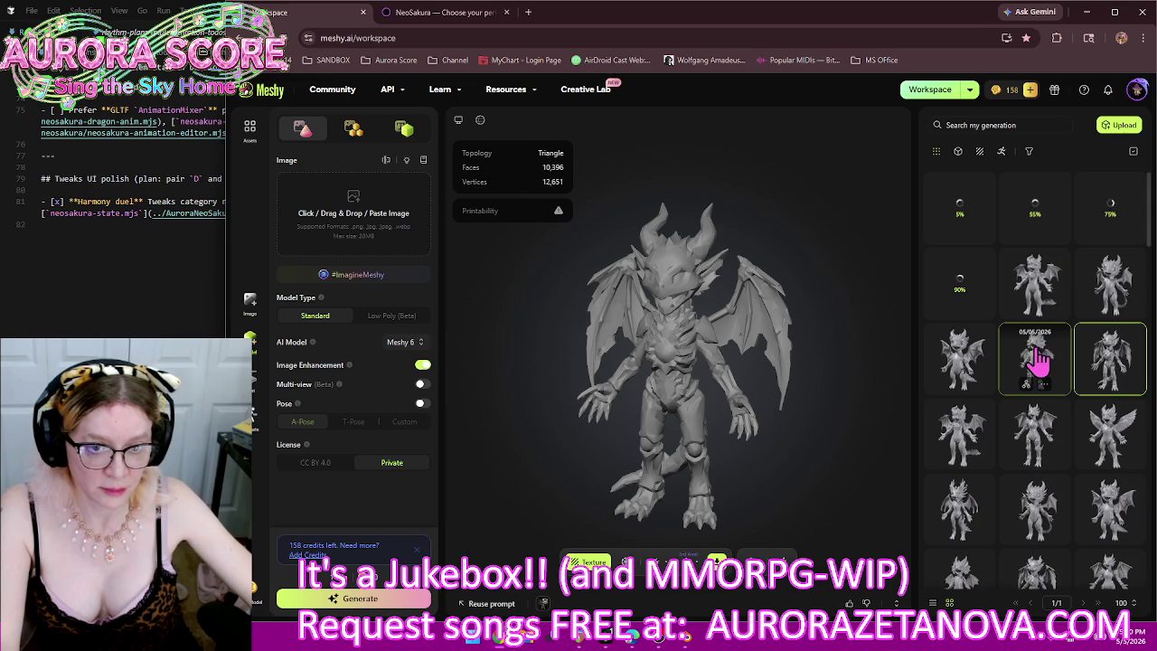
Step: Texture the 10,425-face dragon from dragons/Mech.png, then load the 10,438-face dragon
click(1039, 359)
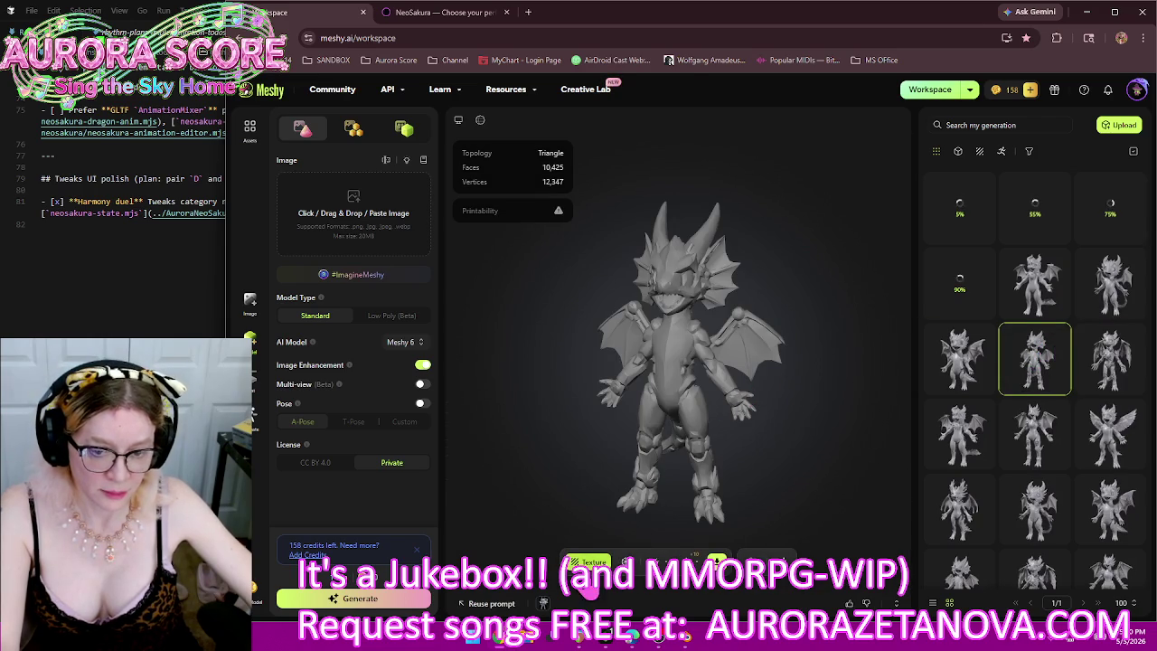
click(587, 563)
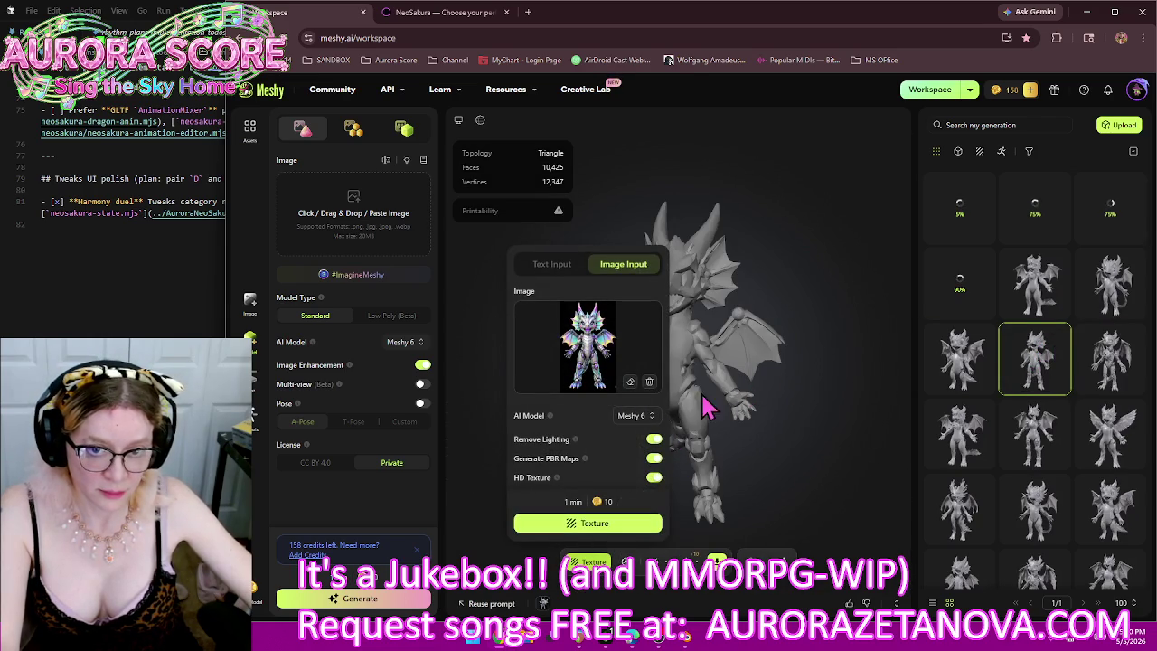
click(578, 352)
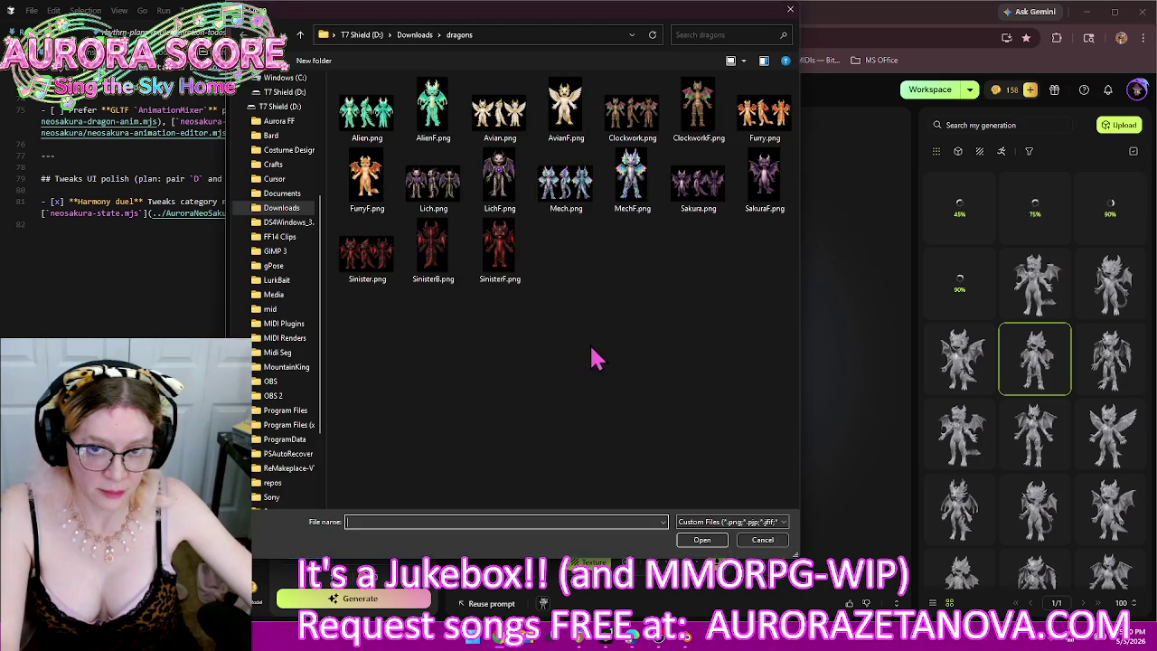
double_click(583, 197)
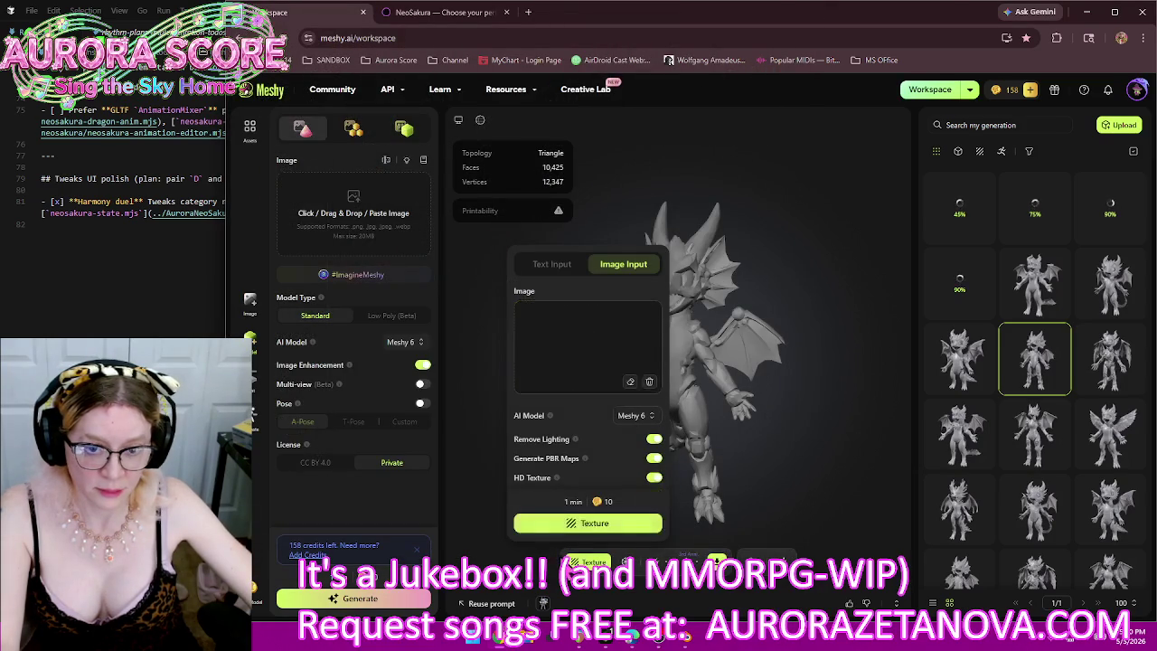
click(626, 529)
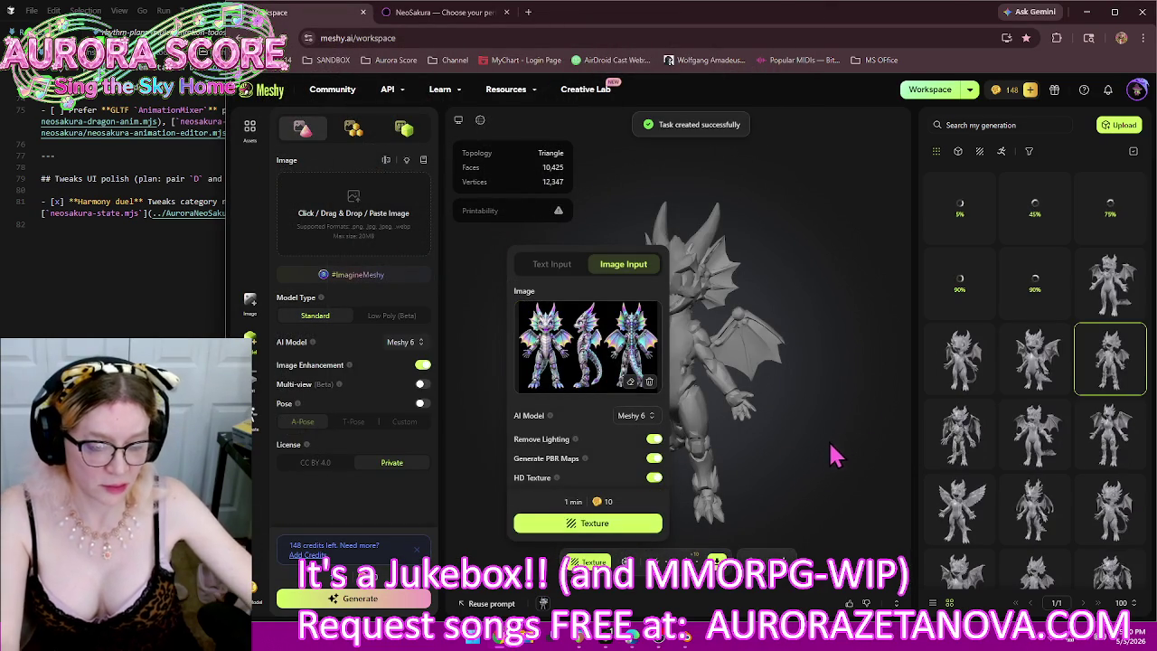
click(1037, 357)
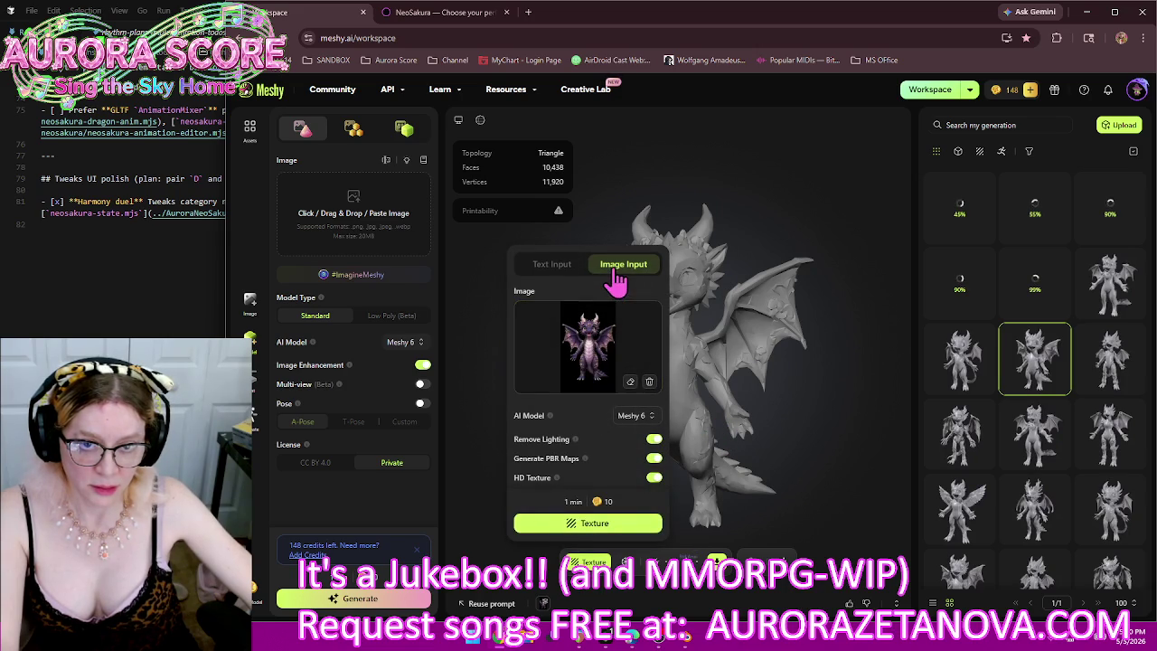
Step: Texture the currently open dragon from the Sakura.png reference image
click(589, 342)
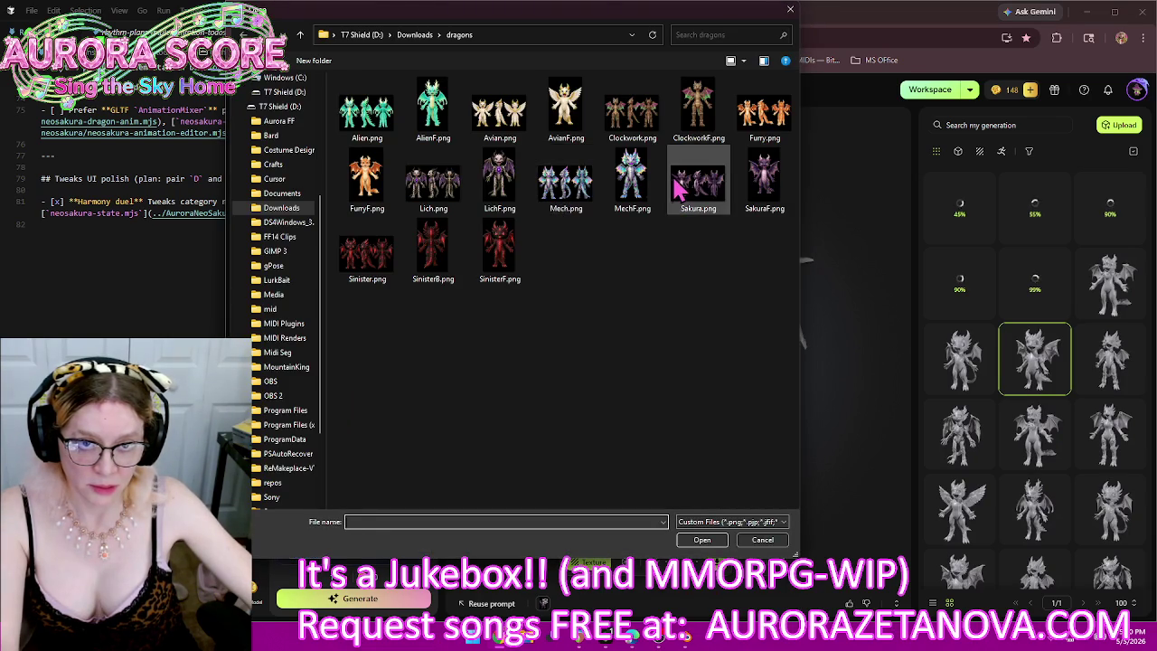
double_click(677, 187)
click(603, 531)
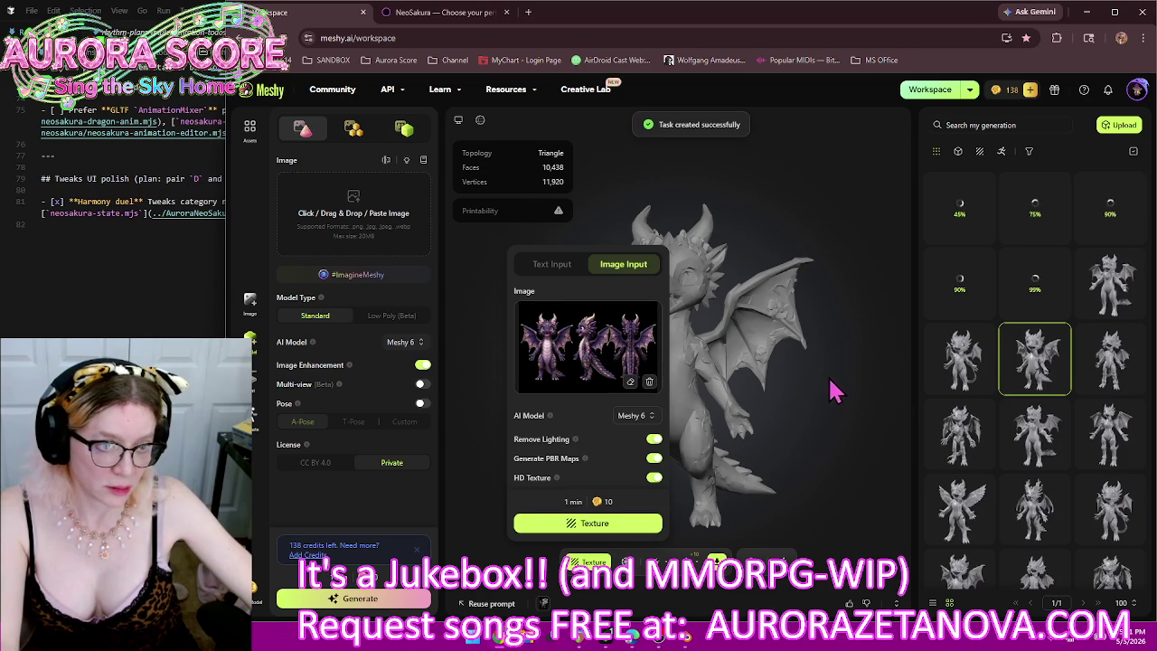
mouse_move(1035, 359)
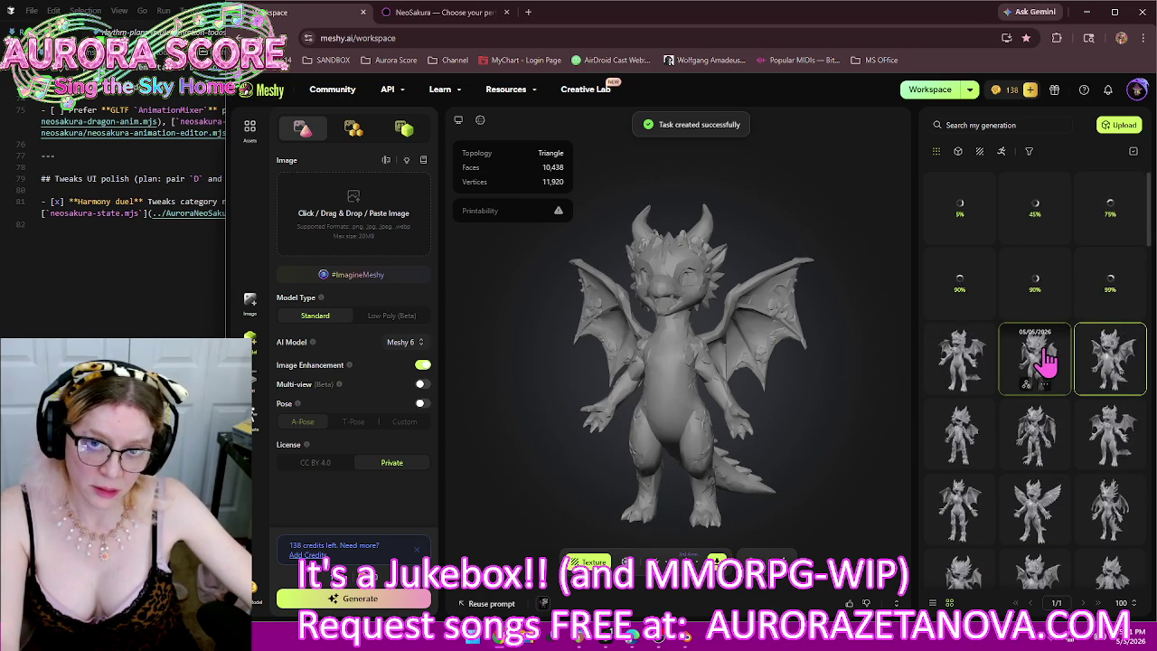
Step: Select the grey dragon and texture it from the red Sinister.png three-view reference
click(1046, 358)
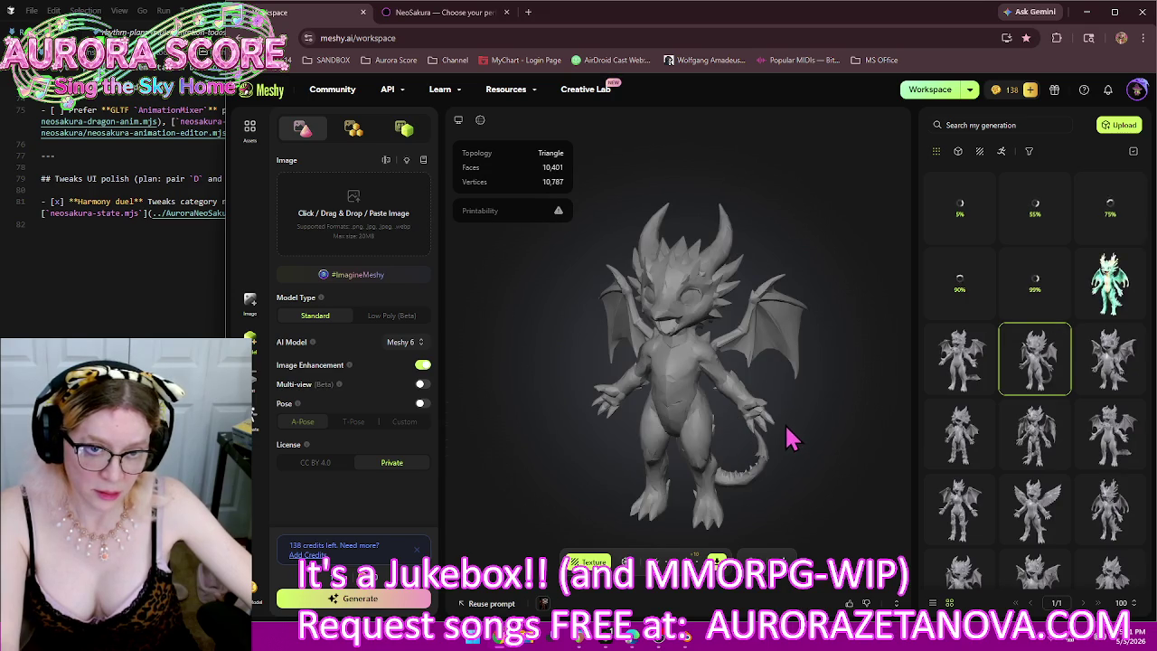
drag(786, 442, 733, 441)
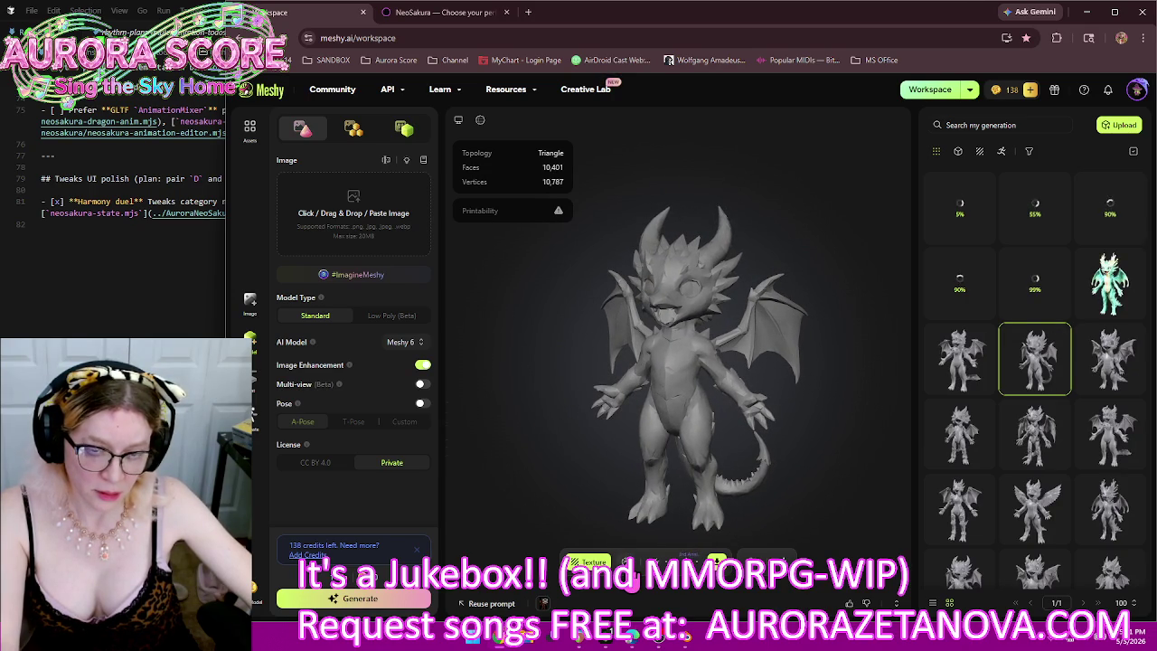
click(625, 562)
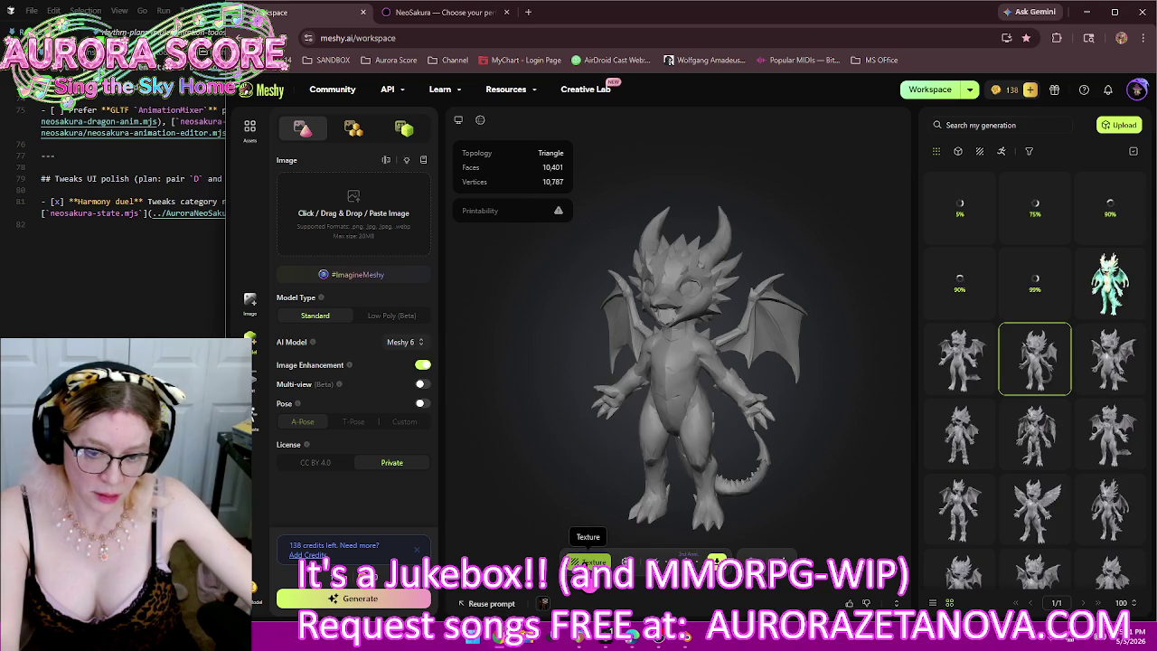
click(592, 562)
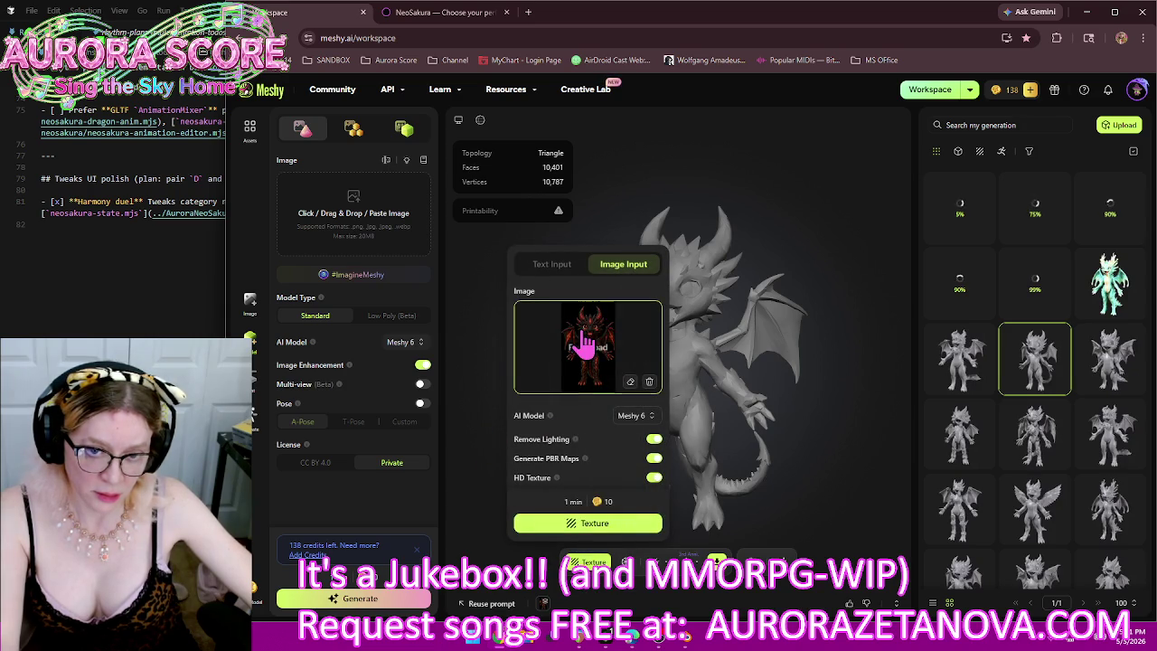
click(574, 351)
click(355, 264)
double_click(355, 263)
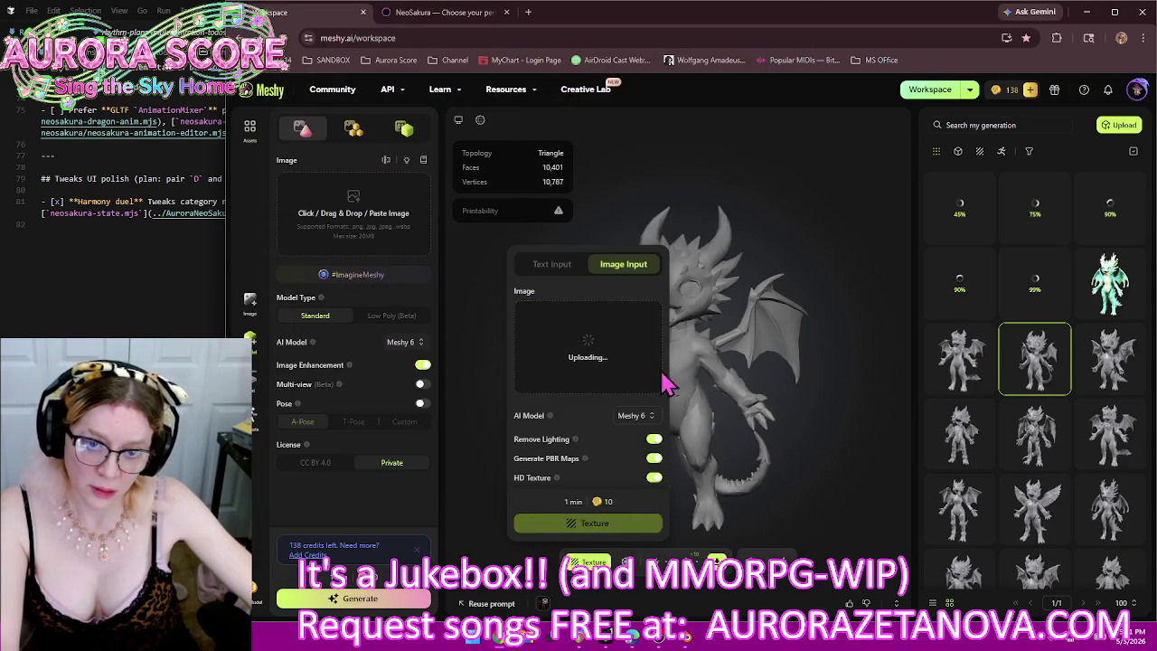
click(610, 531)
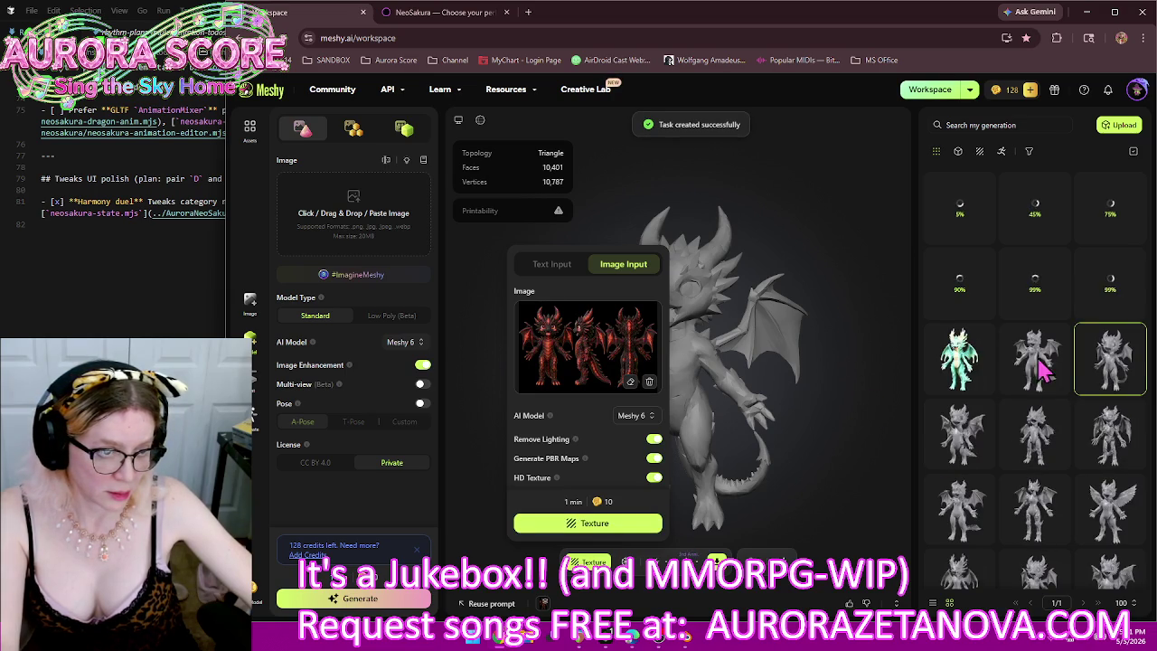
click(840, 380)
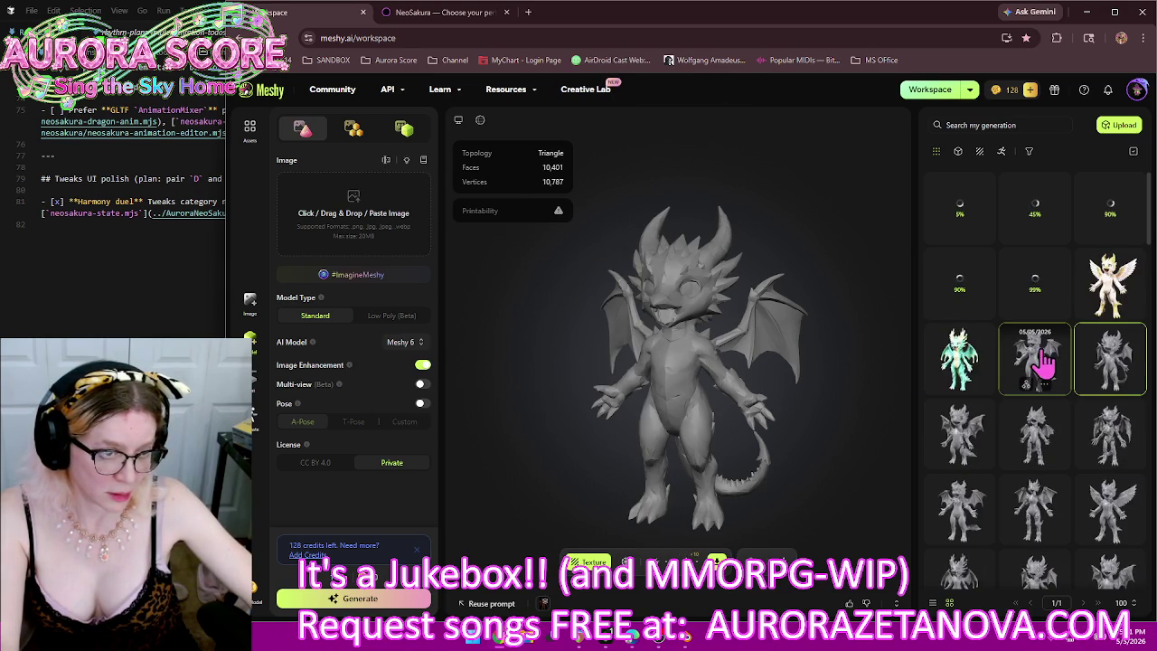
Step: Select another grey dragon and texture it via Image Input from dragons/Furry.png
click(1048, 363)
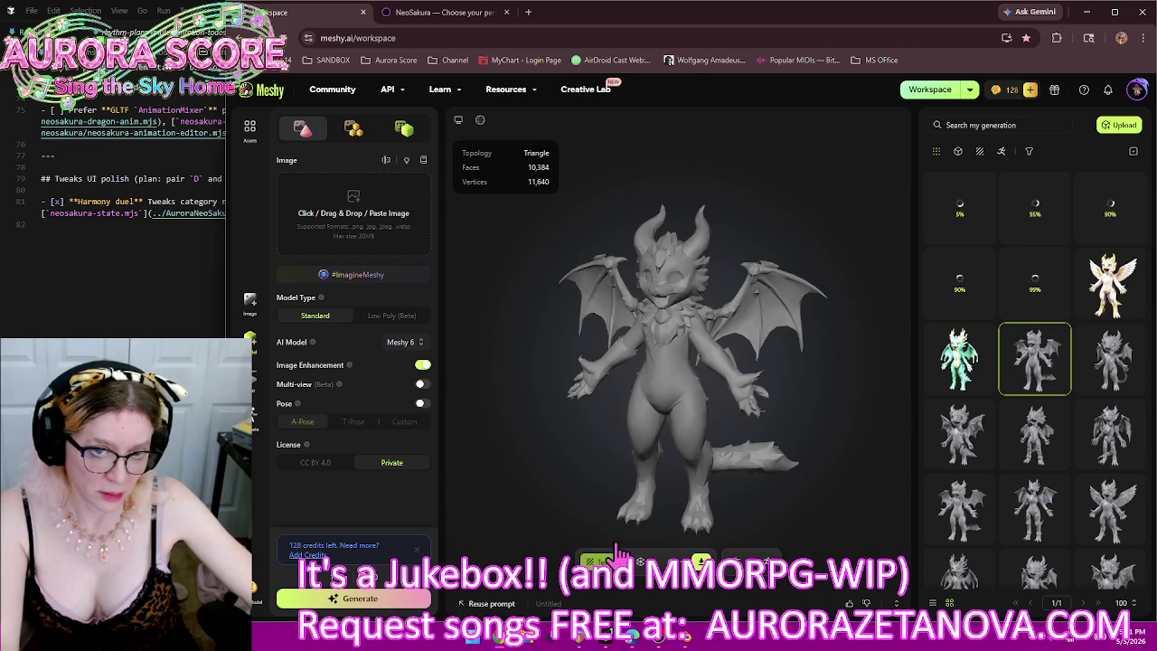
click(611, 560)
click(638, 267)
click(628, 338)
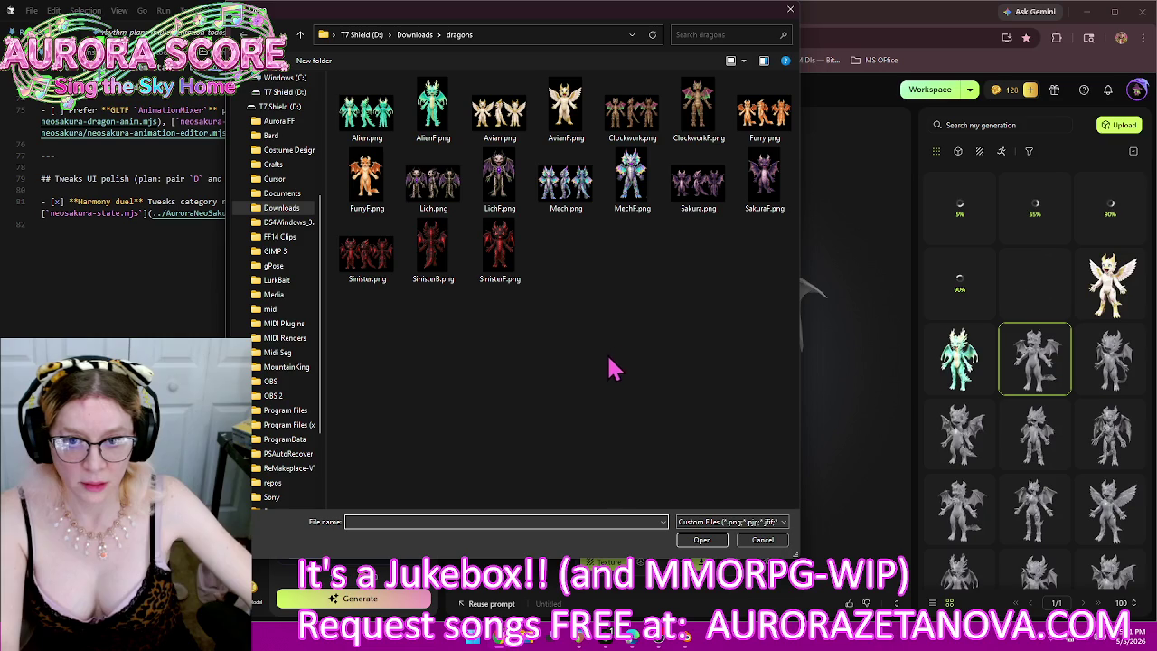
double_click(763, 113)
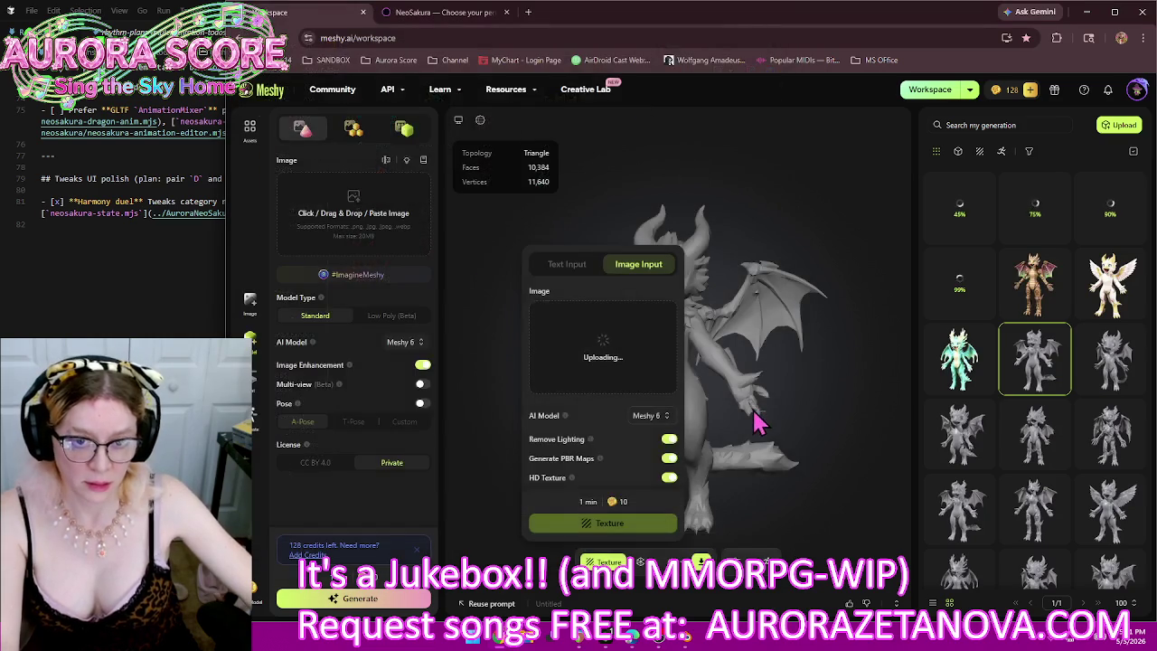
click(644, 524)
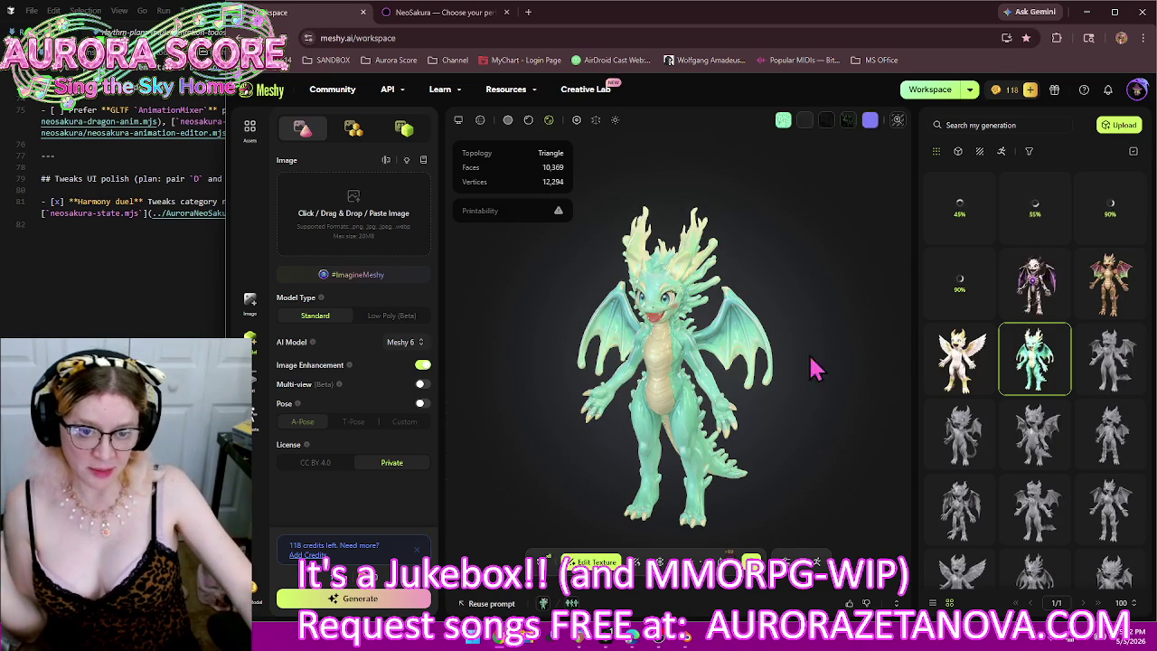
Step: Orbit the mint-green dragon to check its side and back, then begin rigging it
mouse_move(662, 378)
mouse_down()
mouse_move(720, 372)
mouse_move(702, 382)
mouse_move(730, 413)
mouse_move(638, 392)
mouse_move(519, 416)
mouse_move(659, 413)
mouse_up()
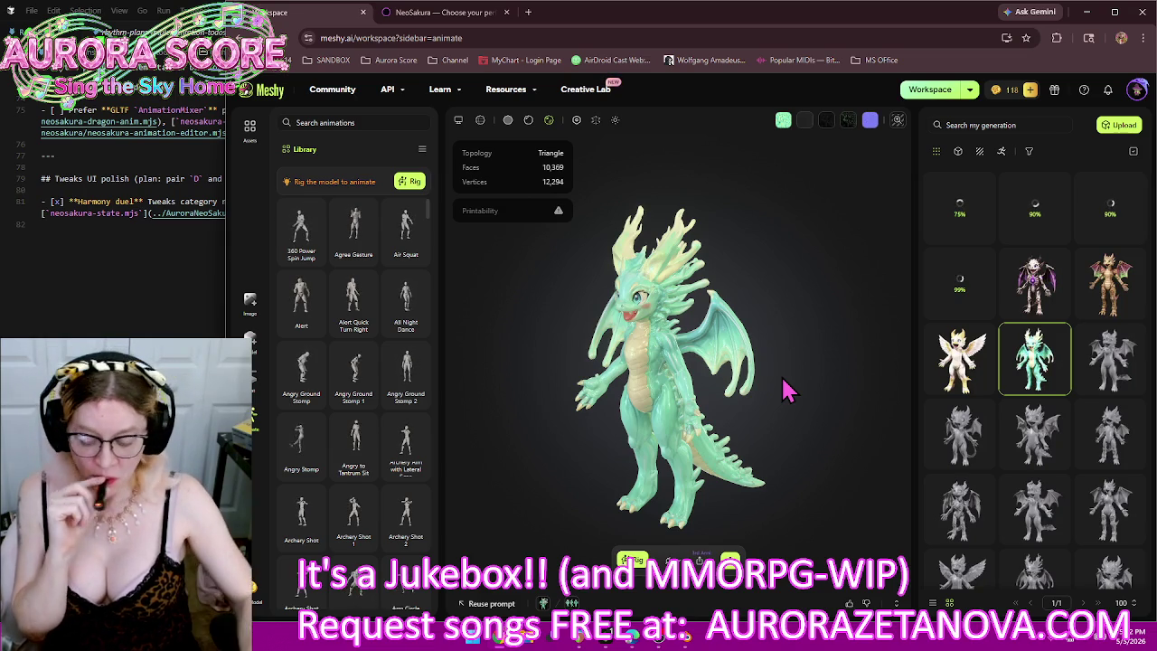
mouse_move(779, 429)
mouse_down()
mouse_move(973, 403)
mouse_move(730, 380)
mouse_move(754, 416)
mouse_up()
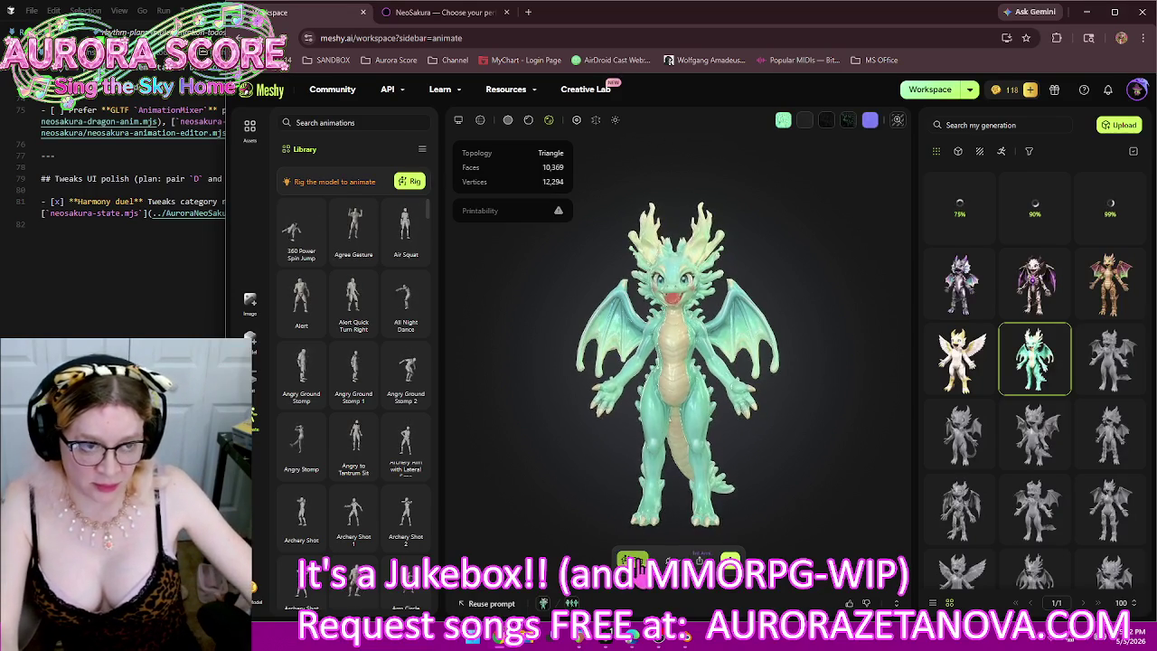
click(633, 562)
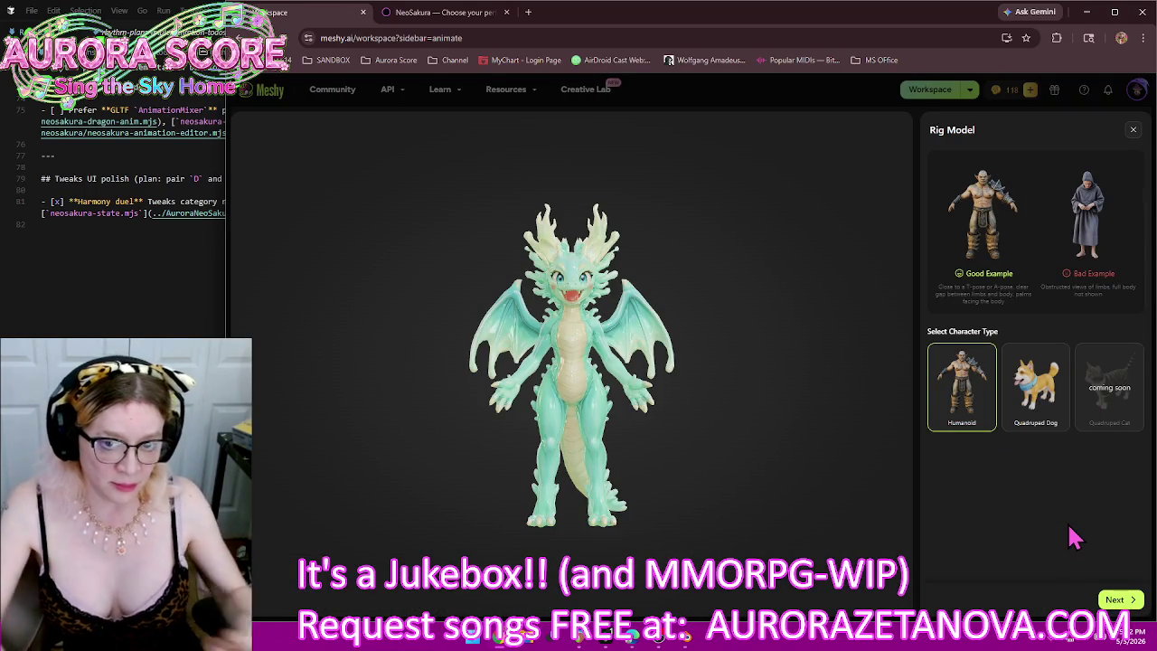
Step: Keep Humanoid as the character type and set the dragon's rig height to about 2.05 m
click(1113, 602)
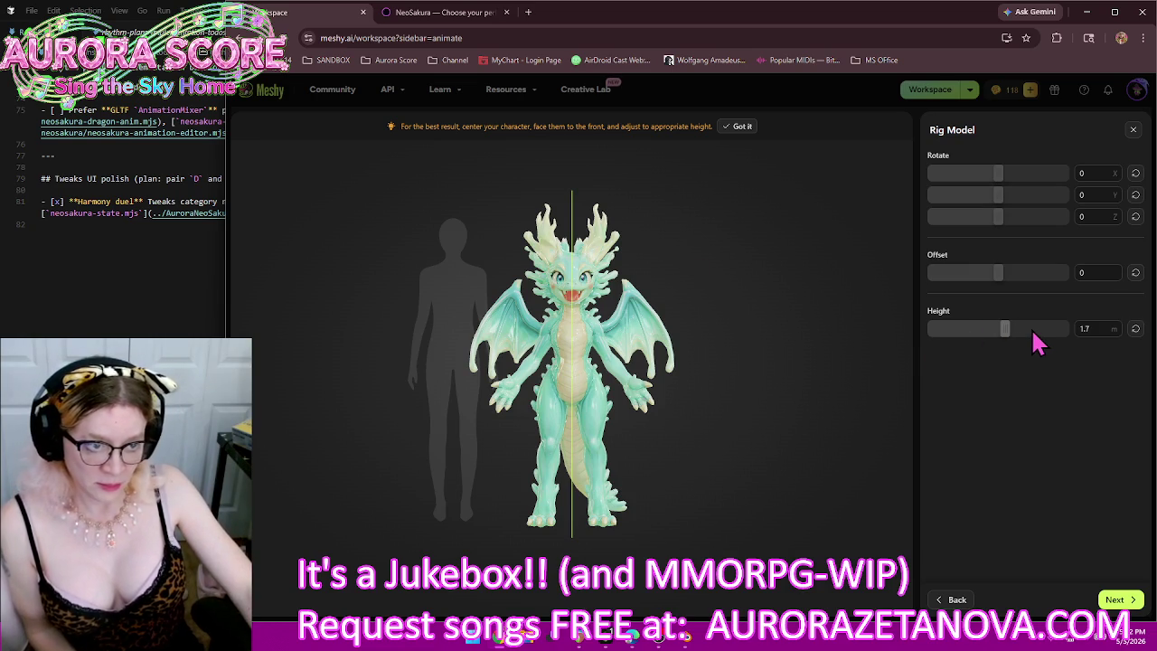
drag(1004, 328, 1030, 329)
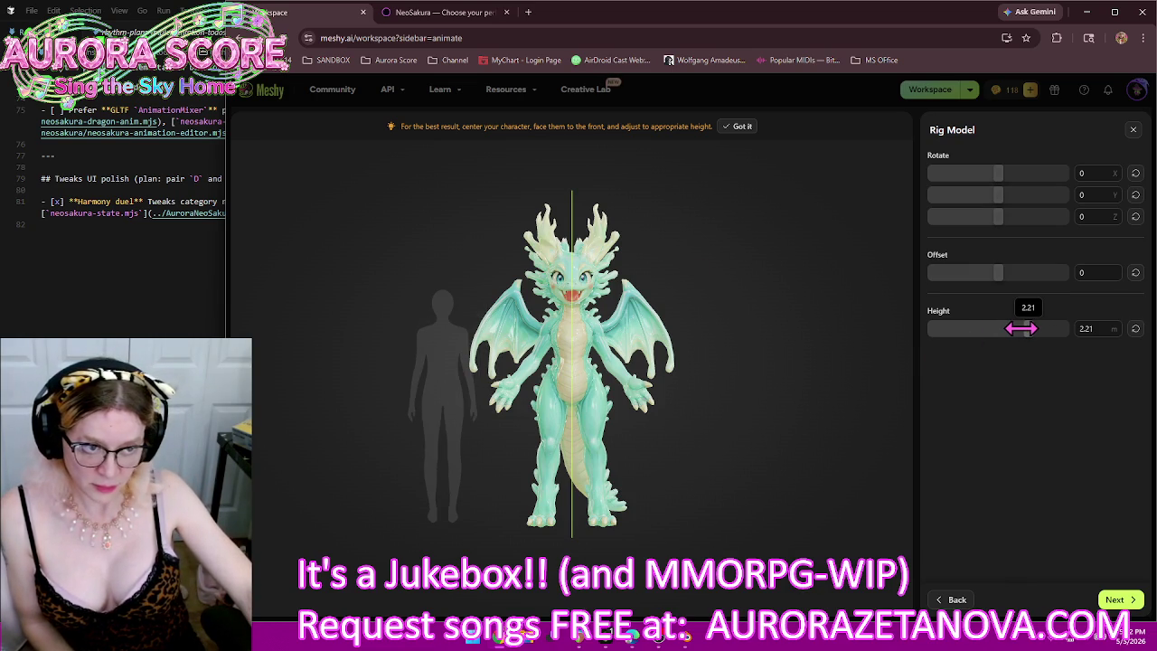
click(1020, 329)
drag(1025, 329, 1023, 333)
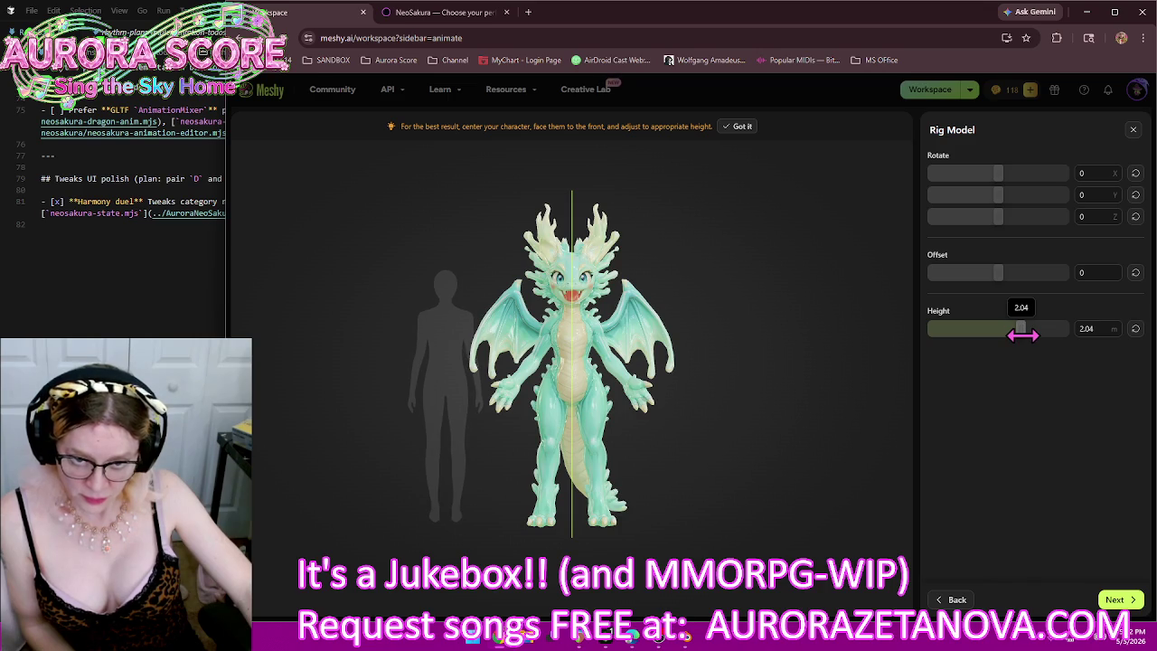
click(1123, 595)
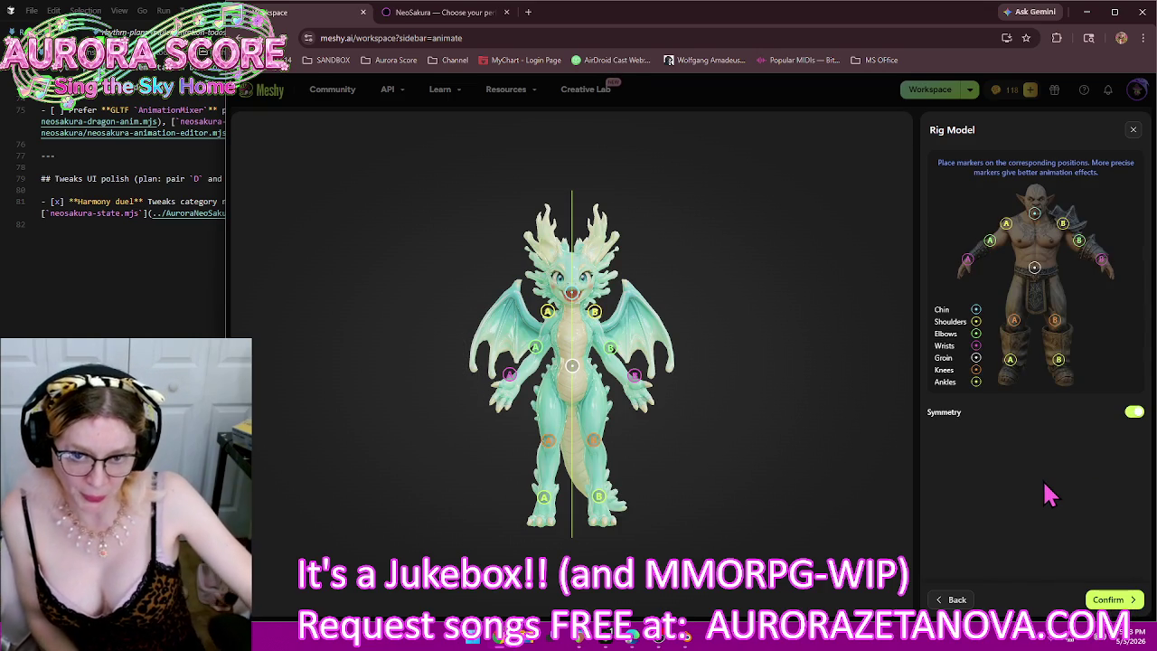
Step: Fit the shoulder, elbow and wrist markers onto the mint-green dragon's arms
mouse_move(595, 312)
drag(596, 314, 598, 332)
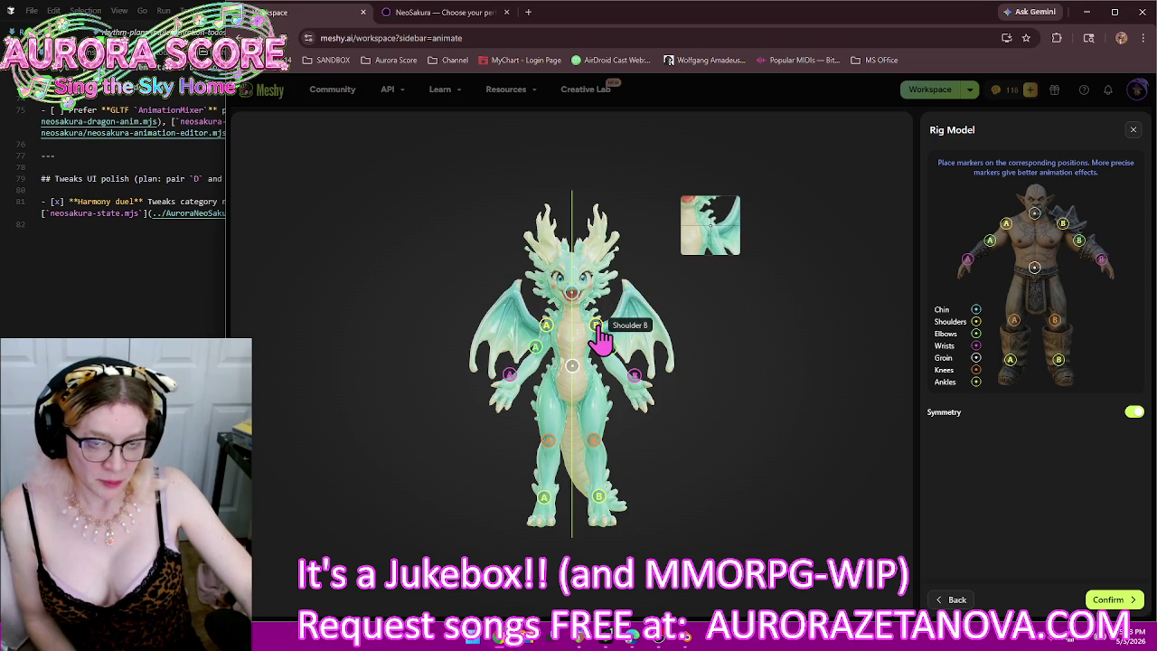
drag(598, 330, 599, 331)
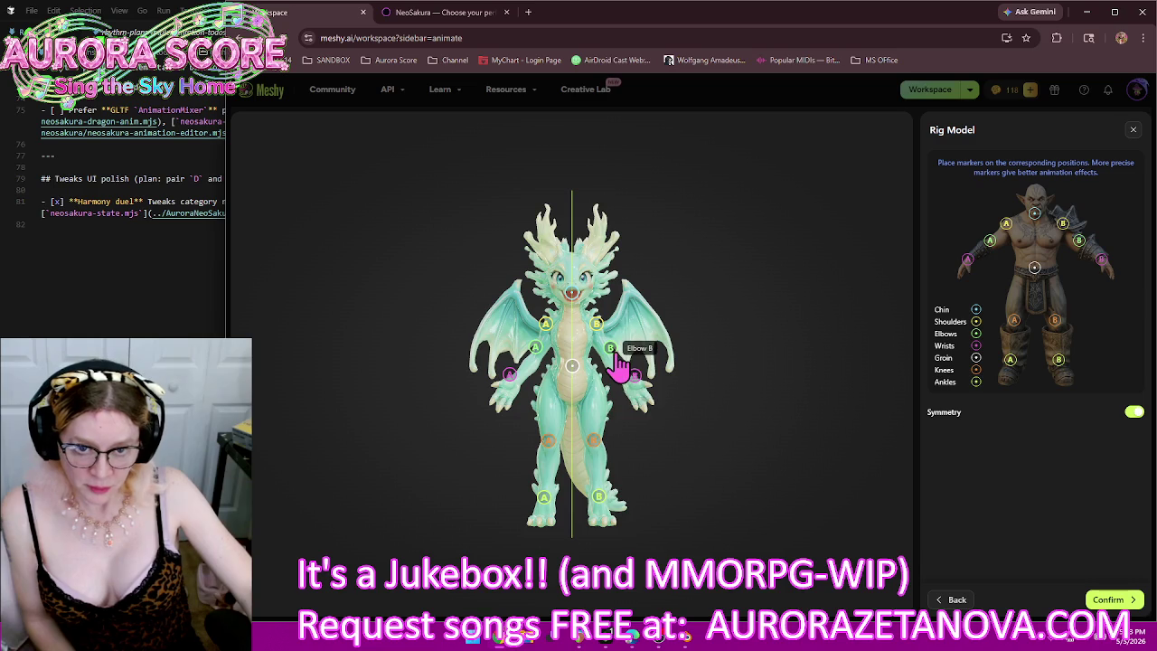
drag(611, 349, 611, 360)
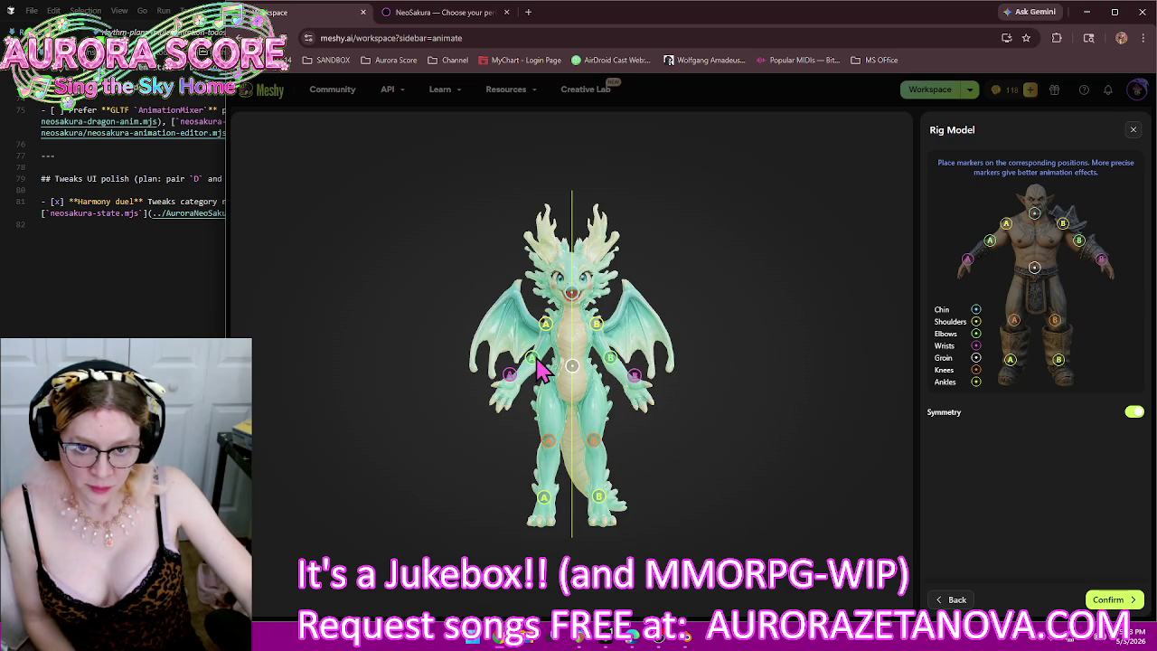
drag(536, 359, 546, 331)
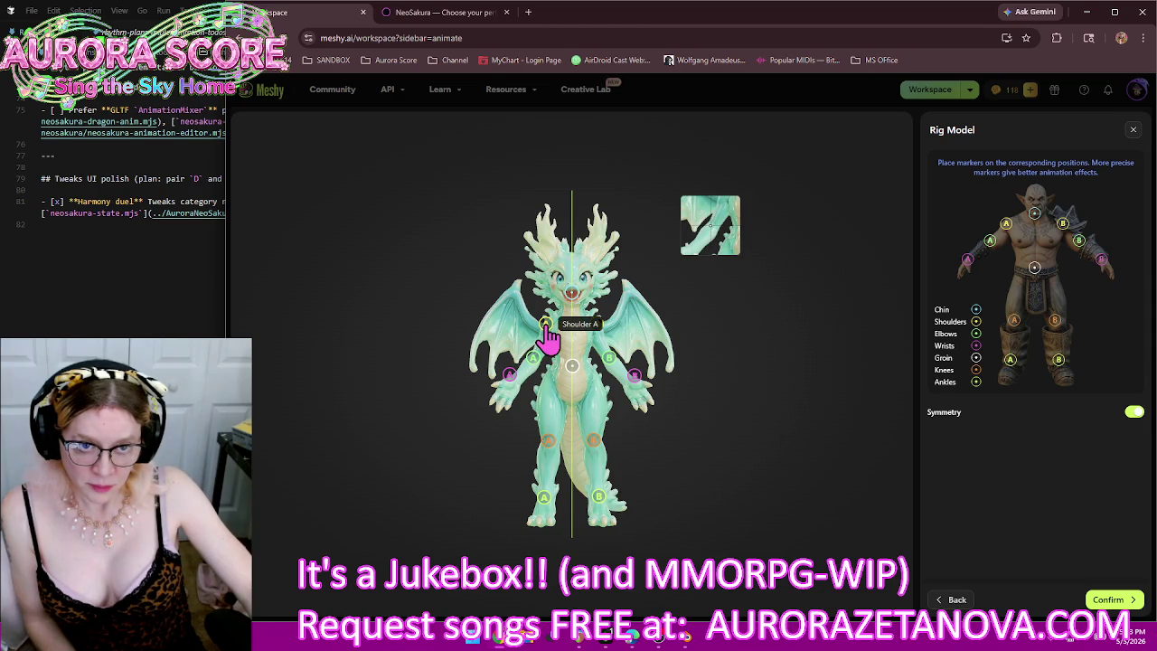
drag(546, 331, 545, 332)
click(512, 386)
drag(511, 386, 520, 399)
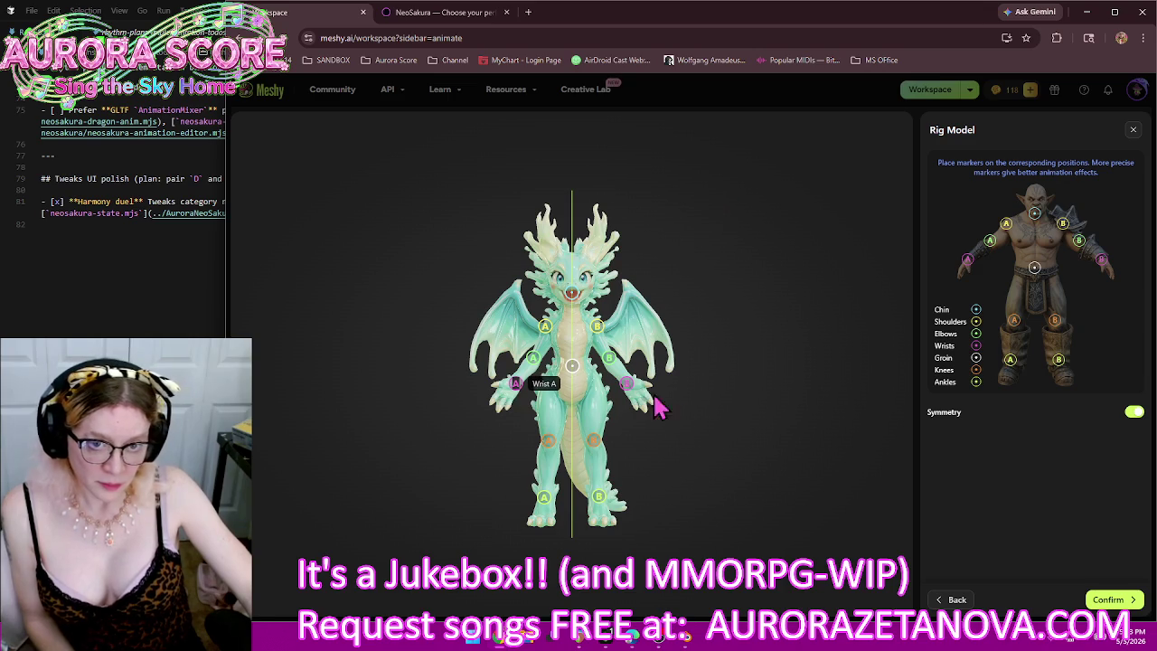
Step: Place the knee, ankle and groin markers on the legs and hips, then confirm the rig
drag(548, 443, 547, 450)
drag(543, 498, 546, 513)
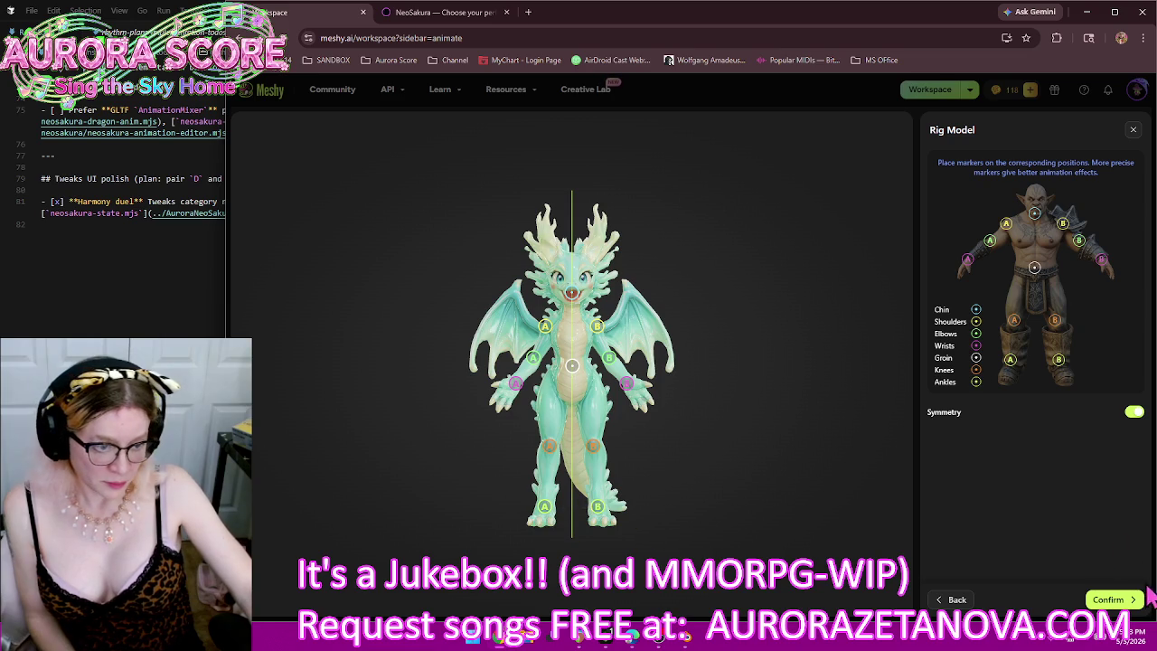
drag(572, 368, 572, 363)
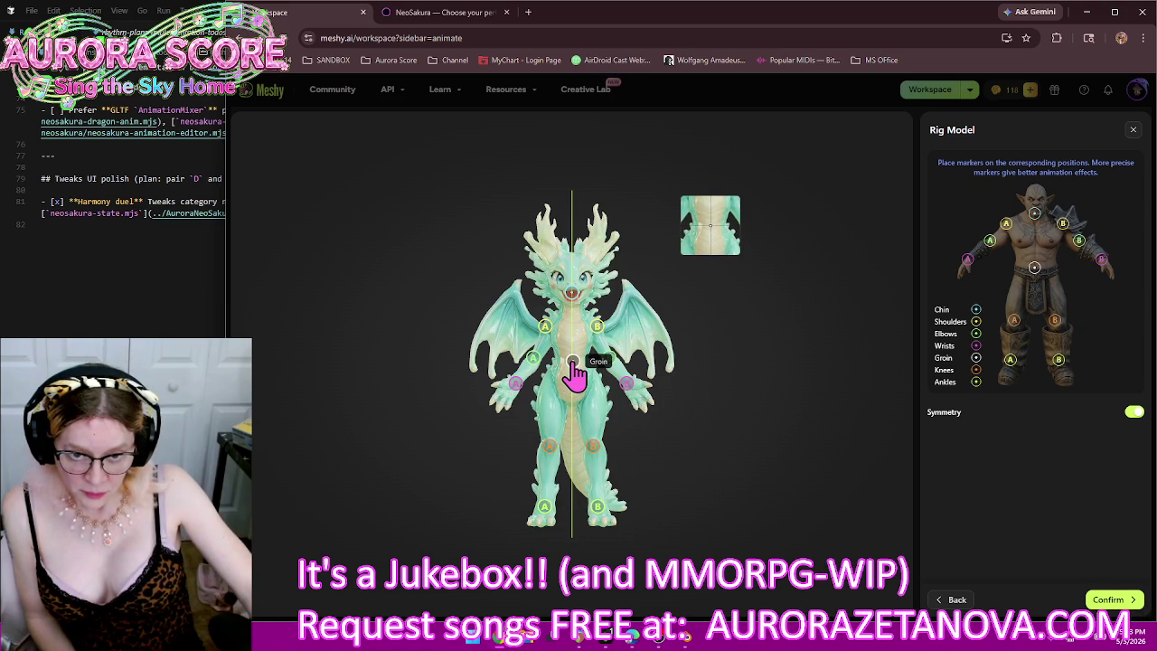
drag(572, 363, 572, 362)
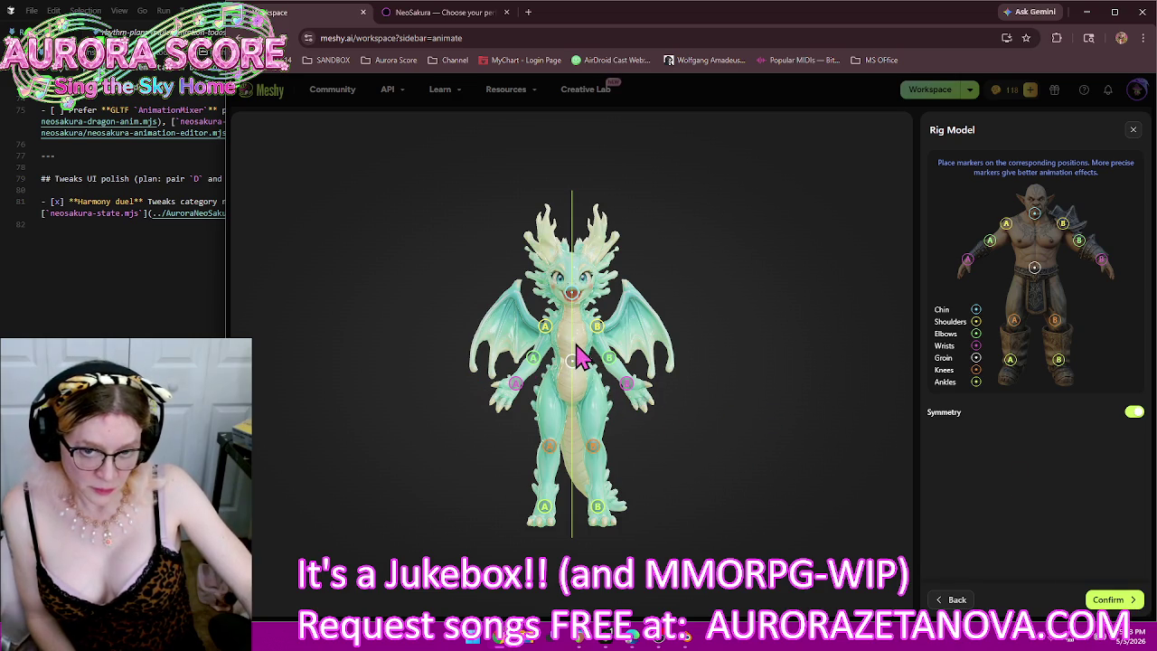
drag(573, 366, 572, 370)
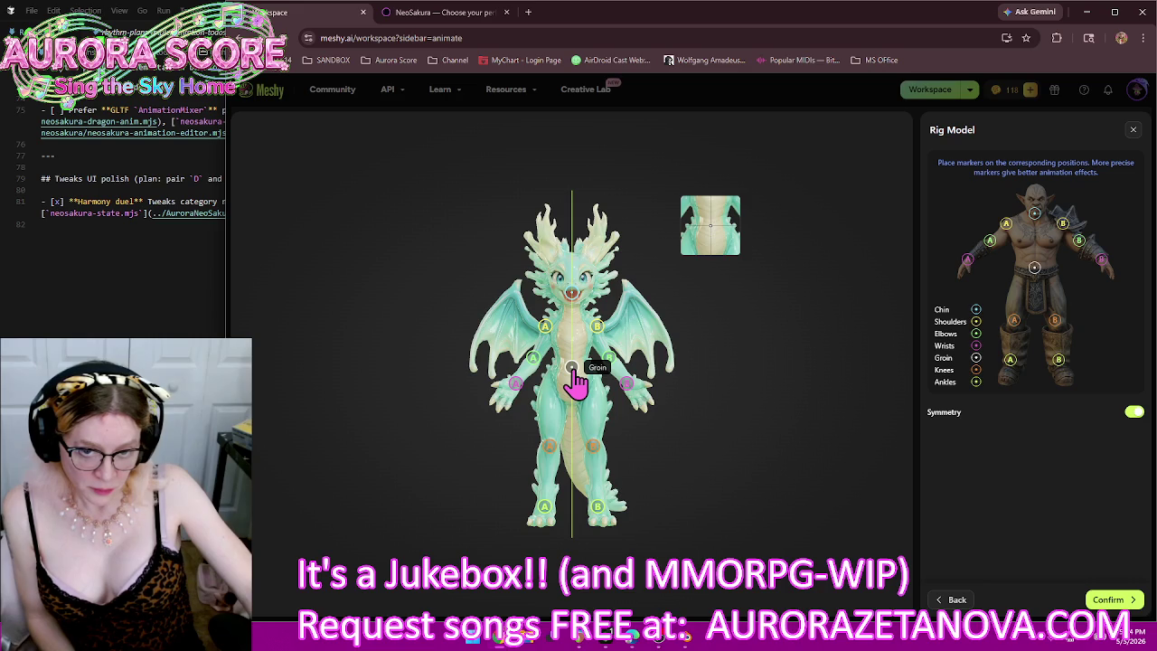
drag(573, 370, 572, 367)
click(1115, 603)
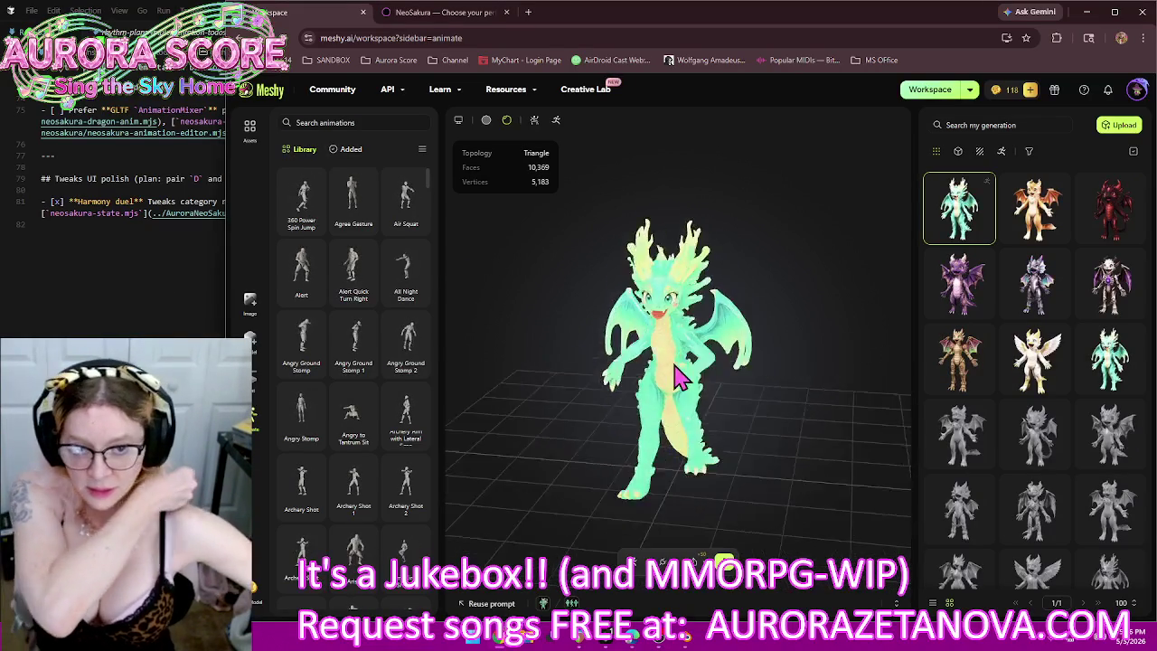
Step: Add 360 Power Spin Jump, Agree Gesture, Air Squat, Alert, All Night Dance and the Angry animations
click(301, 203)
click(373, 217)
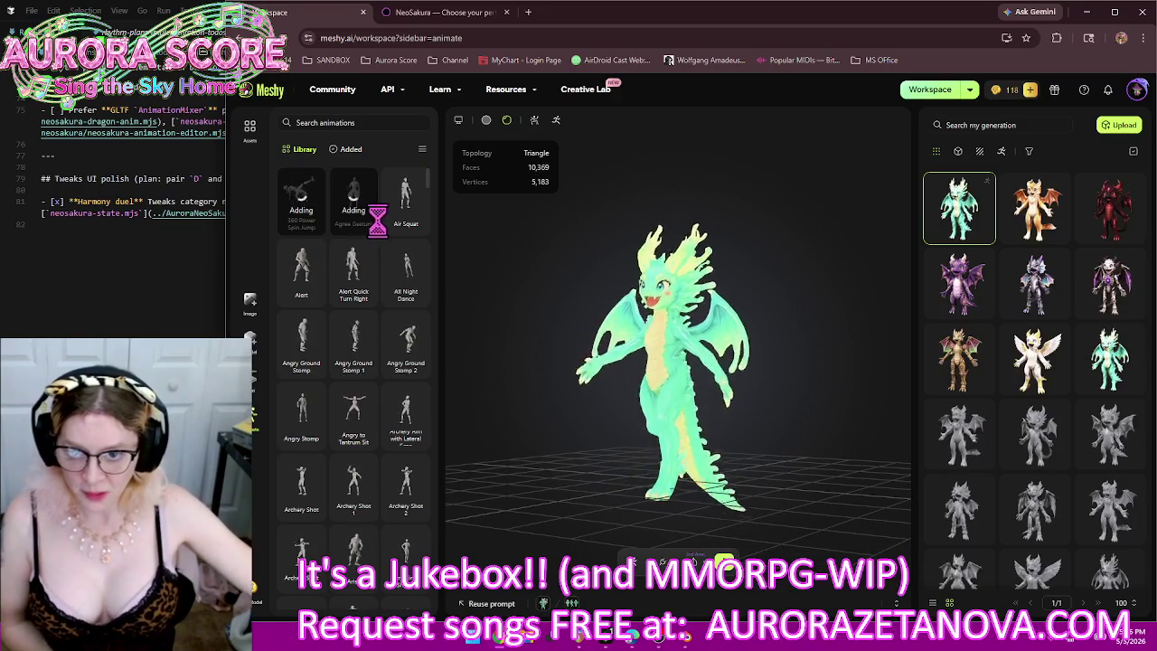
mouse_move(406, 200)
click(406, 226)
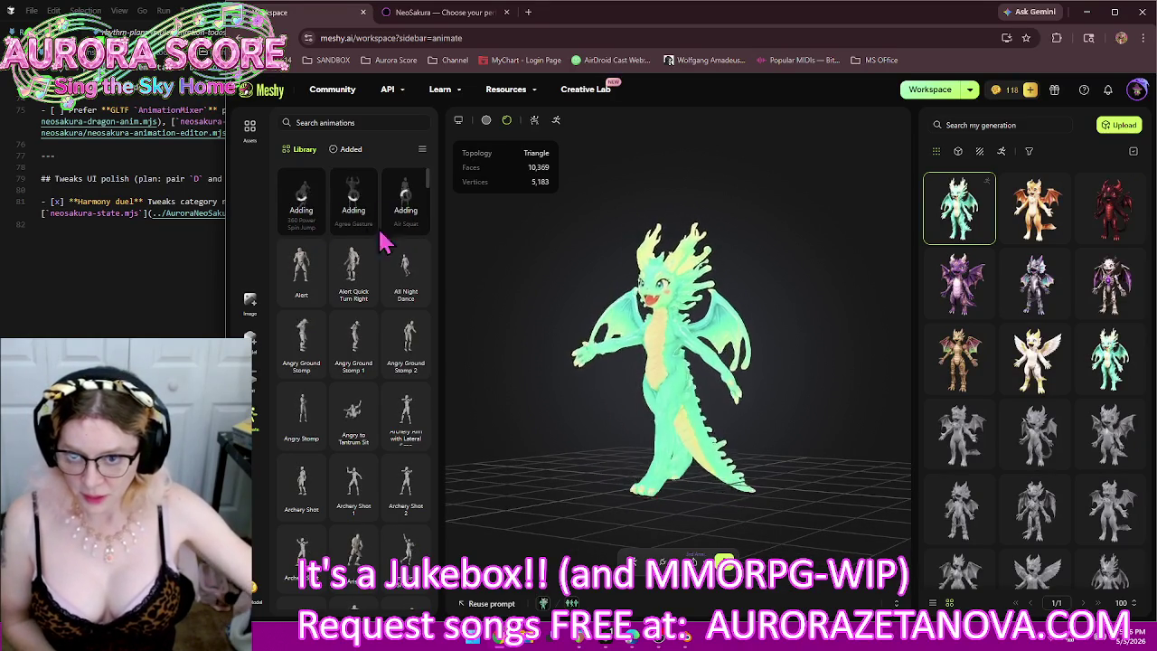
click(302, 297)
mouse_move(406, 271)
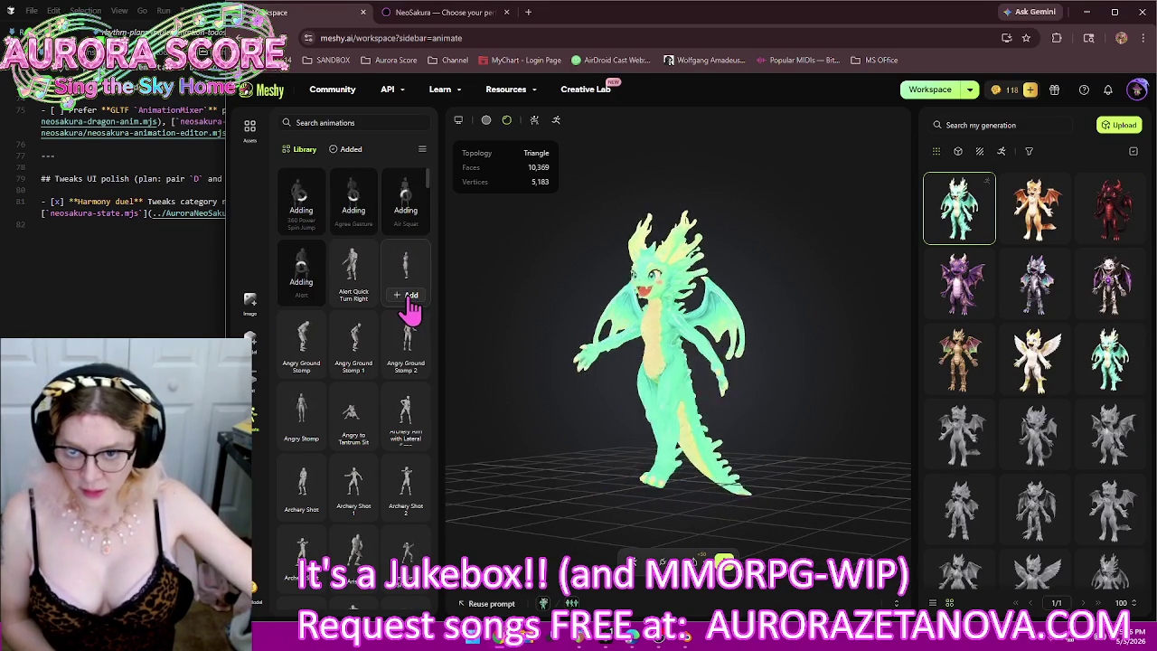
click(408, 299)
click(354, 366)
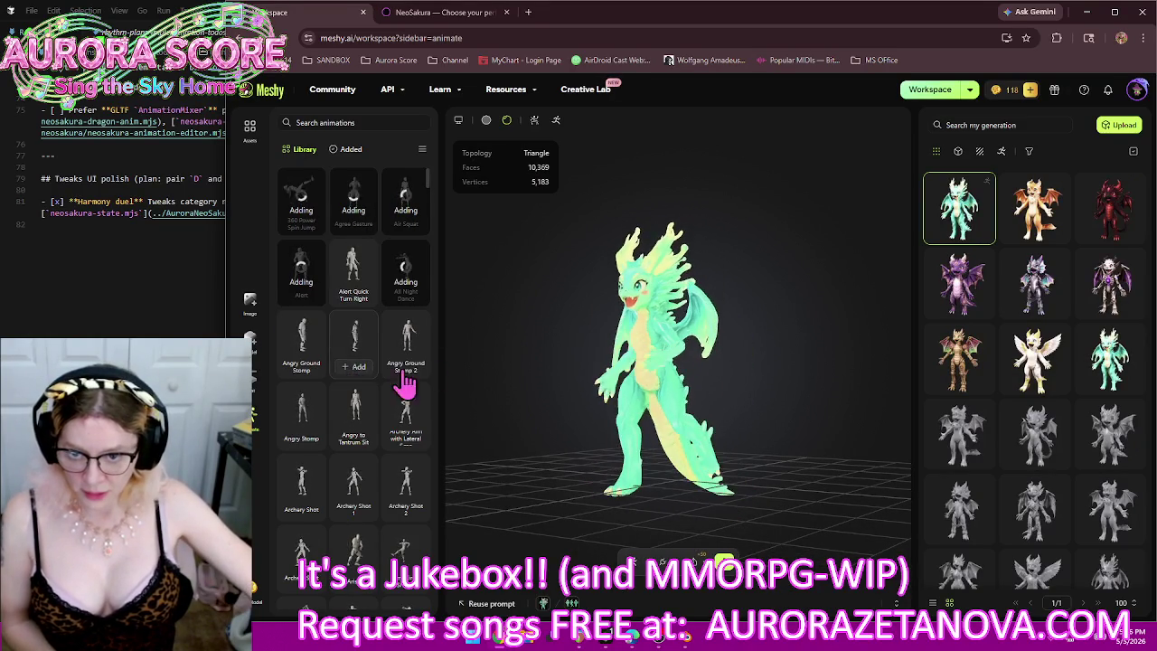
click(402, 366)
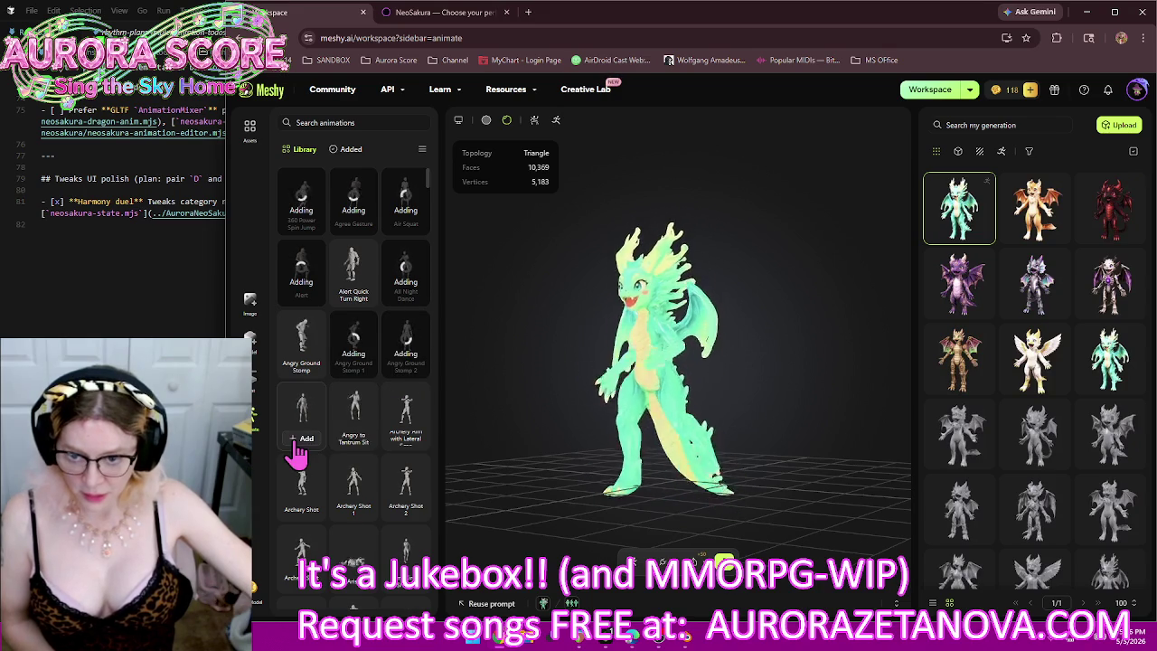
click(302, 439)
click(357, 437)
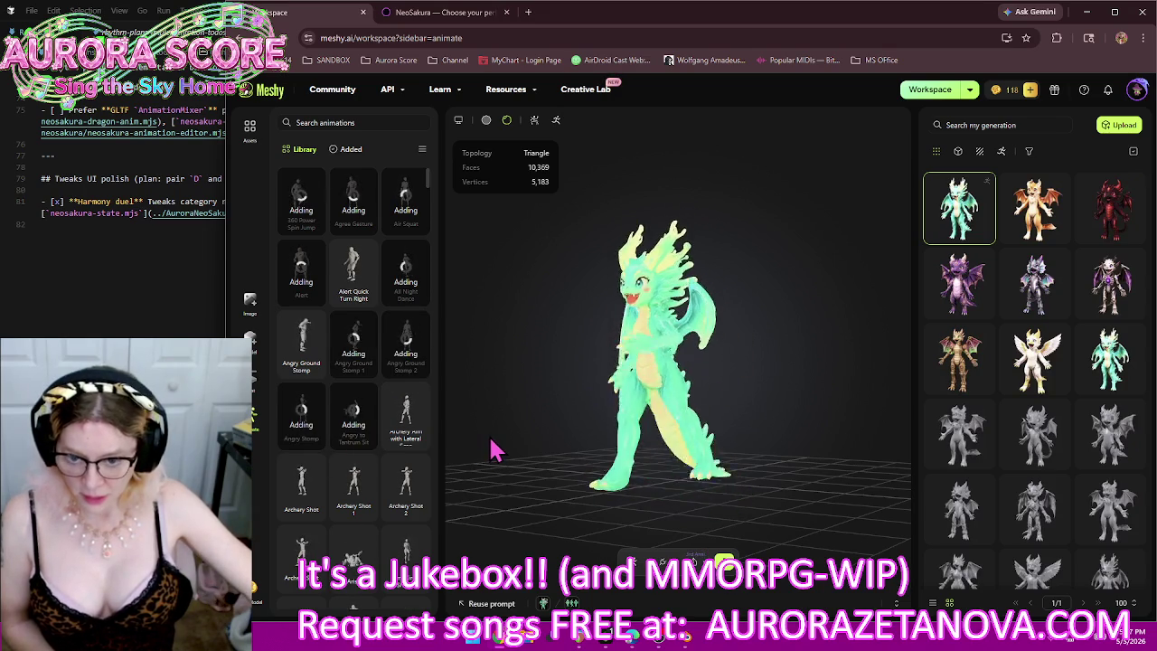
Step: Add the Arm Circle Shuffle, Axe Spin Attack, Backflip and Backflip and Rise animations
scroll(348, 430, down, 3)
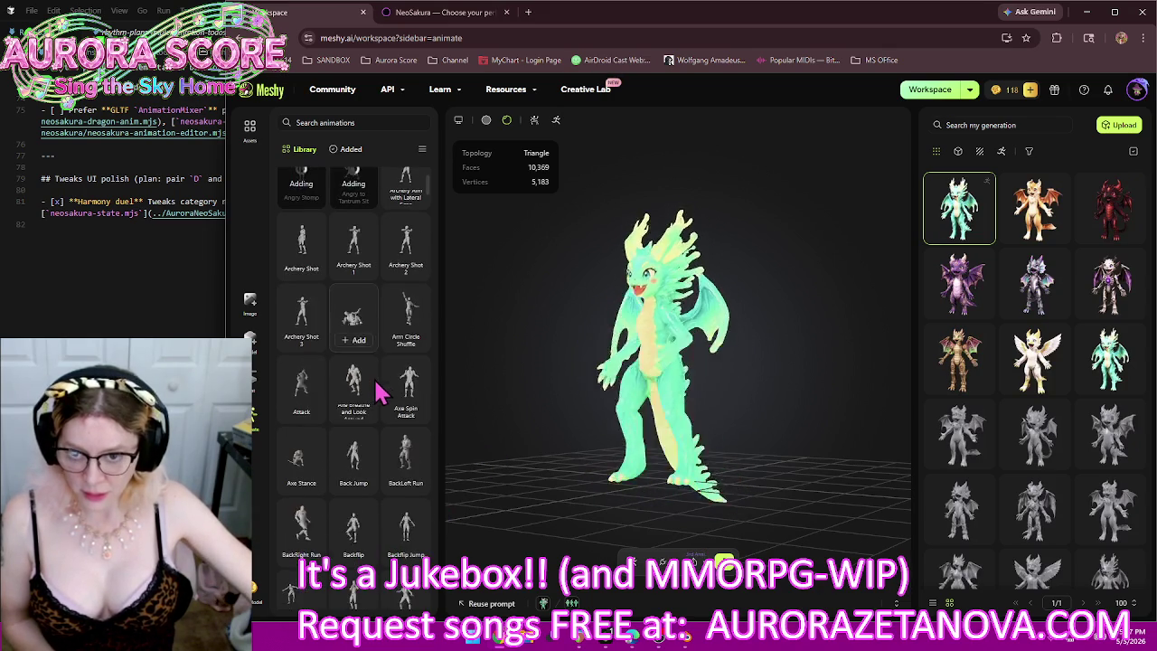
click(406, 355)
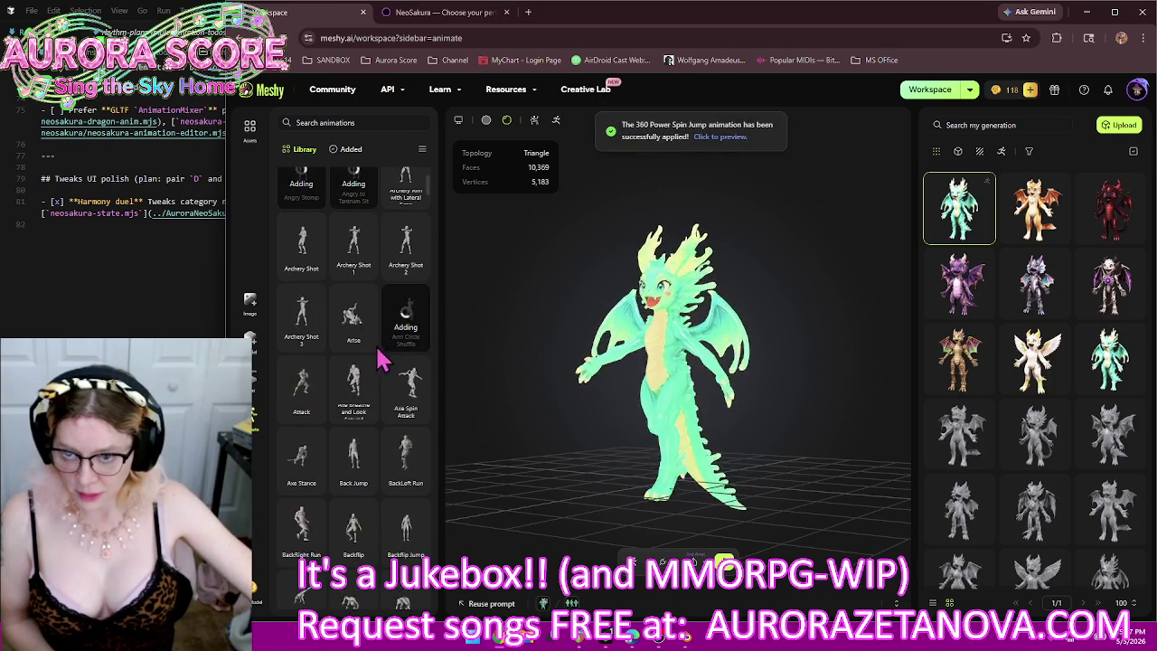
click(403, 406)
scroll(397, 465, down, 3)
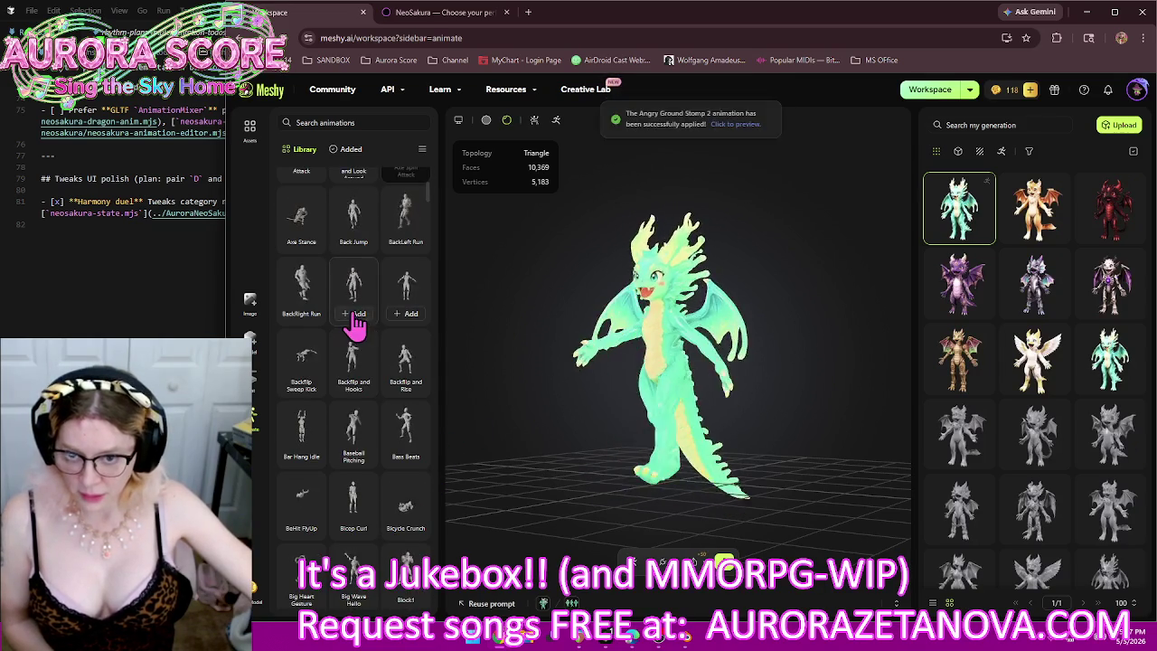
click(355, 318)
click(407, 386)
Step: Add the Baseball Pitching, Bass Beats, Bicep Curl and Bicycle Crunch animations
scroll(425, 425, down, 1)
scroll(425, 429, down, 1)
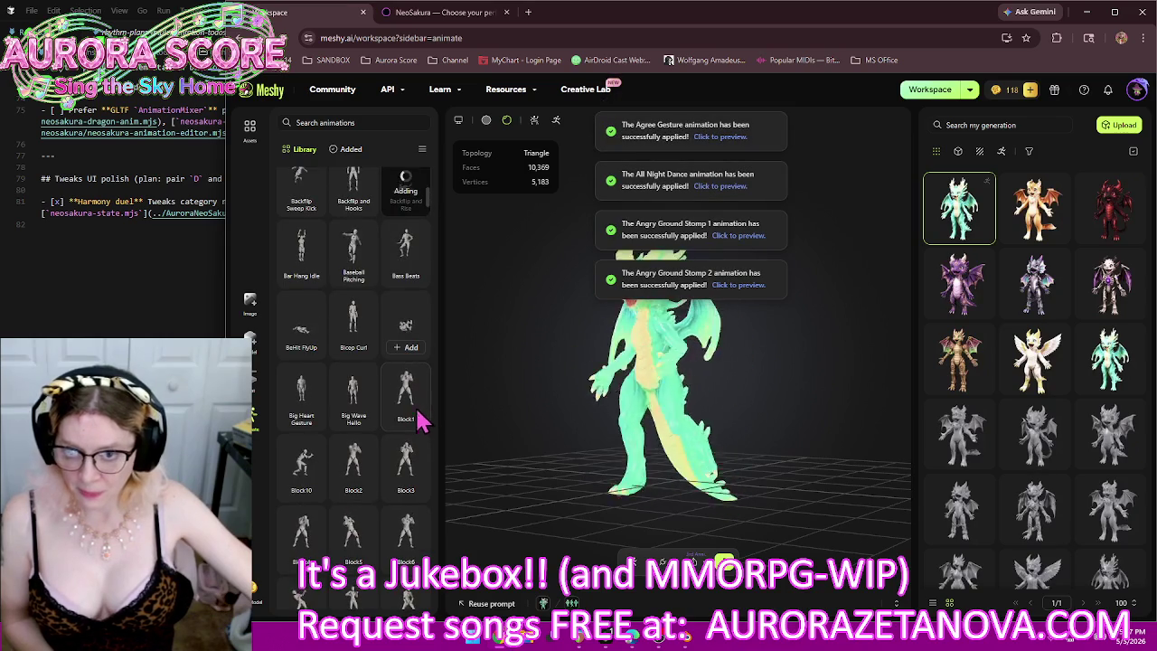
click(355, 275)
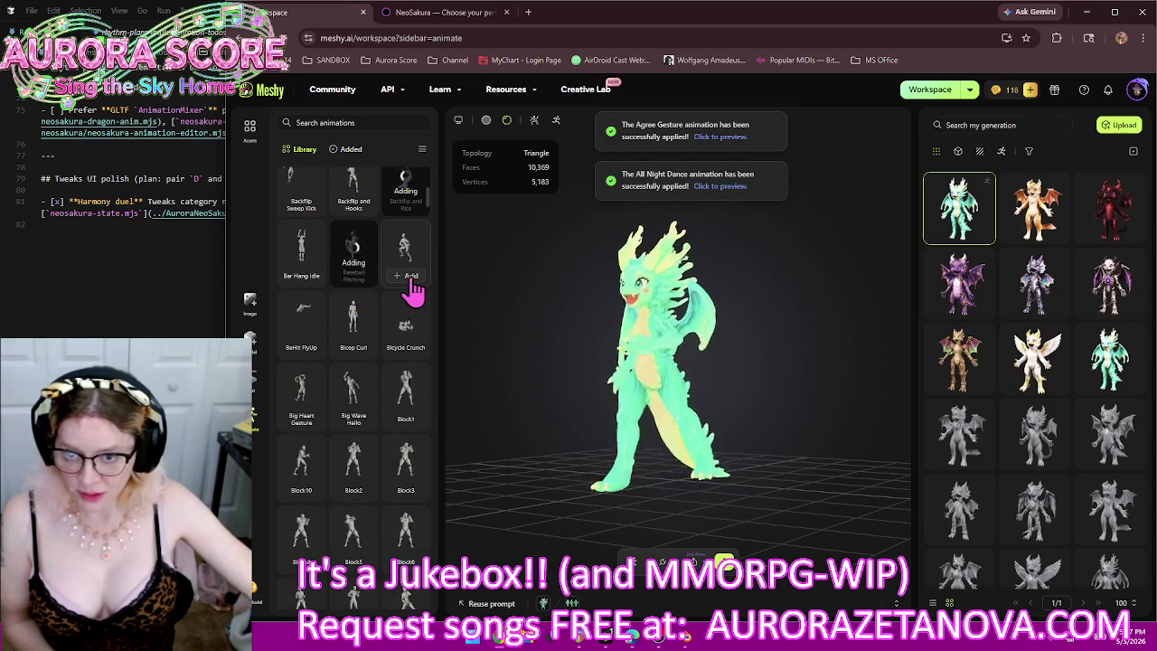
click(406, 275)
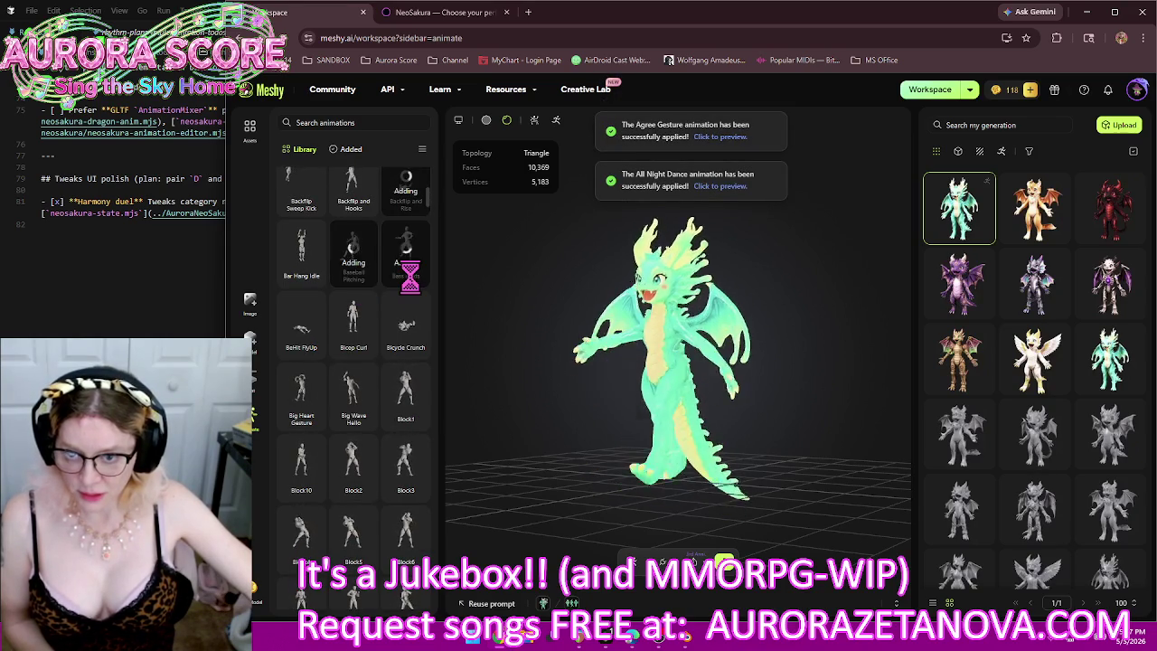
click(352, 347)
mouse_move(406, 327)
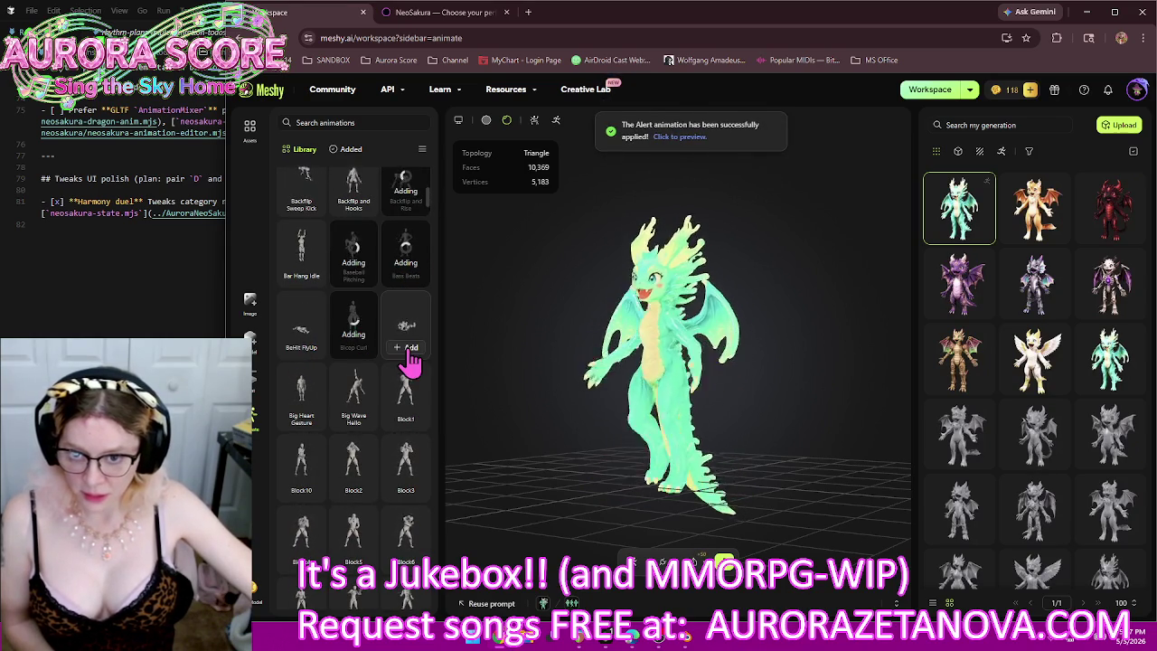
click(410, 350)
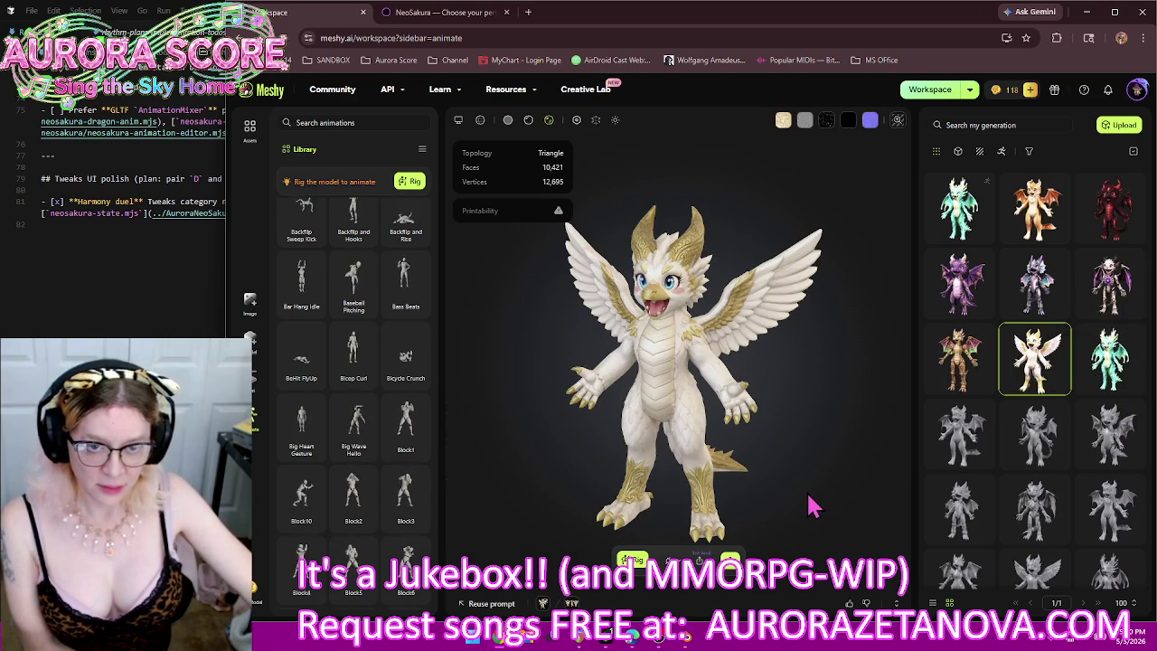
Step: Orbit and zoom around the white-and-gold dragon to inspect its sides and legs
mouse_move(696, 442)
mouse_down()
mouse_move(829, 446)
mouse_move(778, 430)
mouse_move(660, 446)
mouse_move(627, 464)
mouse_up()
scroll(647, 253, up, 2)
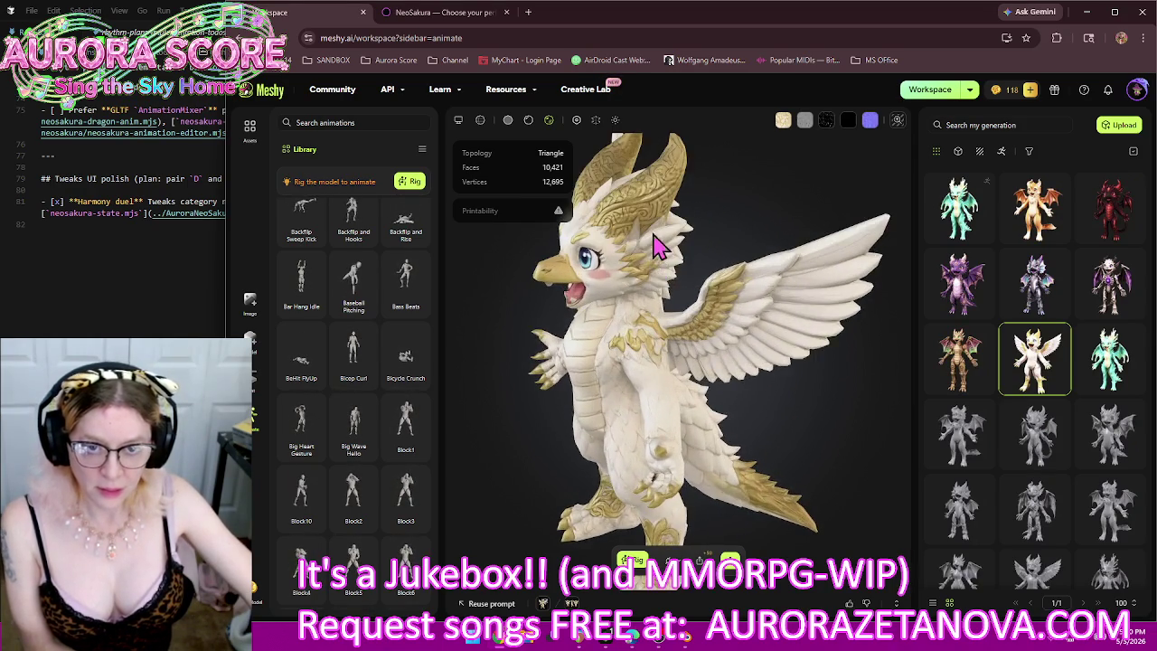
scroll(664, 271, up, 1)
scroll(682, 312, up, 2)
scroll(714, 324, up, 1)
scroll(728, 323, up, 1)
scroll(729, 325, up, 1)
mouse_move(660, 346)
mouse_down()
mouse_move(813, 379)
mouse_move(710, 395)
mouse_move(726, 558)
mouse_up()
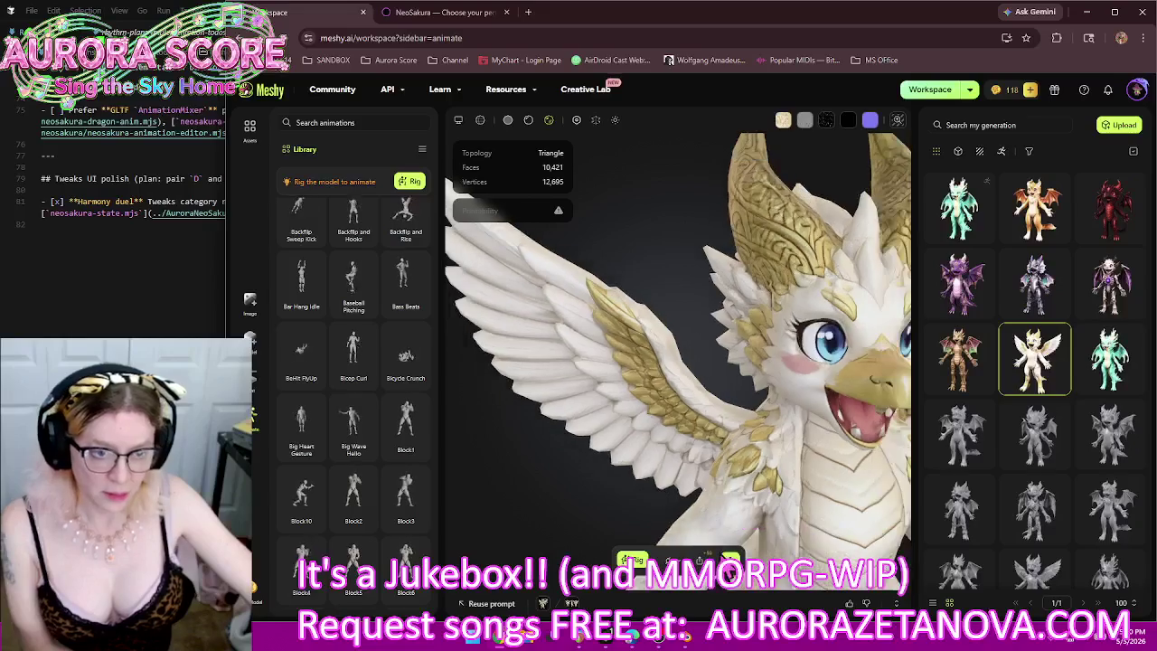
mouse_move(782, 482)
mouse_down()
mouse_move(678, 362)
mouse_move(660, 360)
mouse_move(768, 354)
mouse_move(844, 406)
mouse_up()
scroll(814, 387, down, 3)
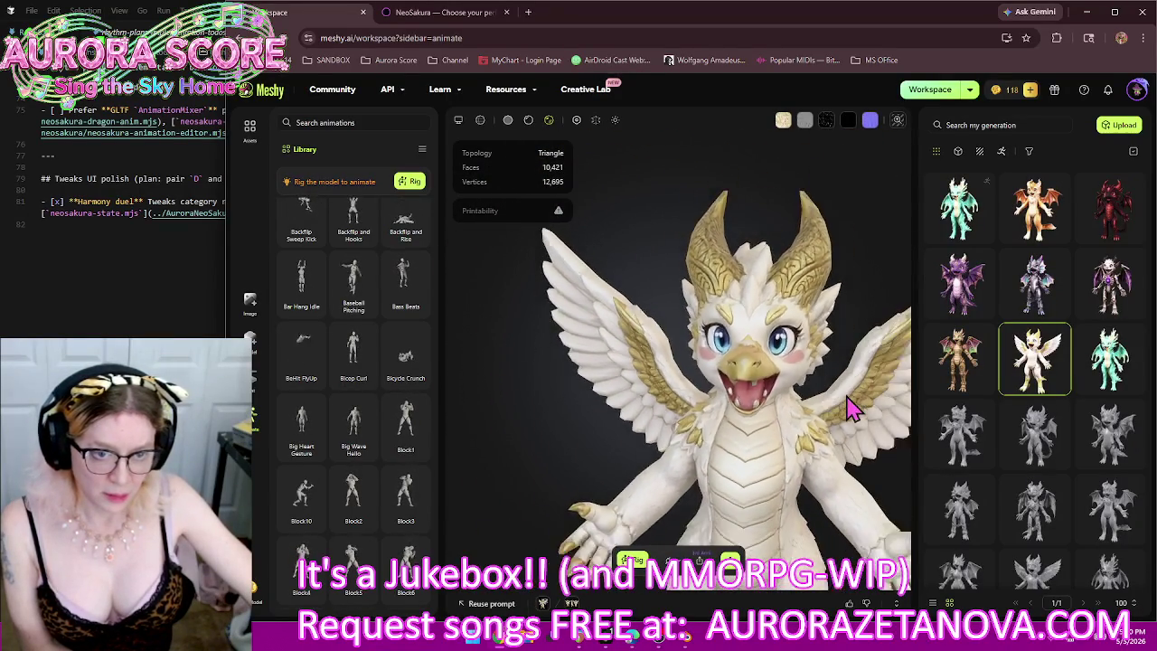
mouse_move(767, 331)
mouse_down()
mouse_move(659, 271)
mouse_move(705, 331)
mouse_move(877, 330)
mouse_move(697, 330)
mouse_move(680, 288)
mouse_move(730, 361)
mouse_move(713, 369)
mouse_move(699, 445)
mouse_move(652, 418)
mouse_up()
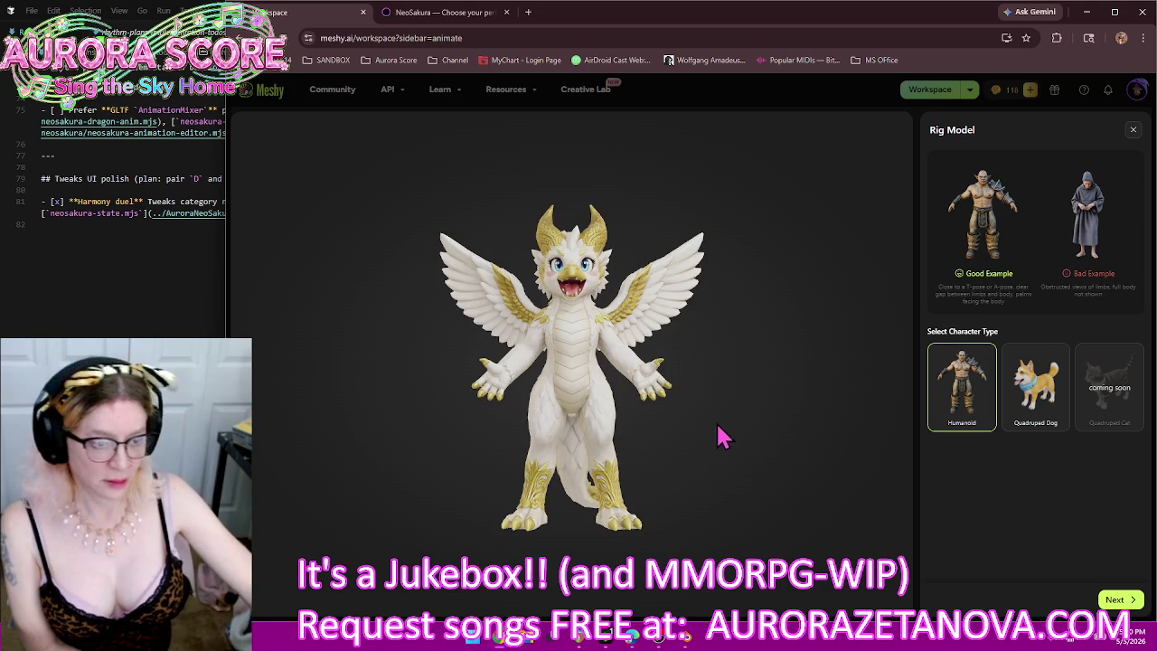
Step: Accept Humanoid and set the white-and-gold dragon's rig height to about 2.04 m
click(1119, 600)
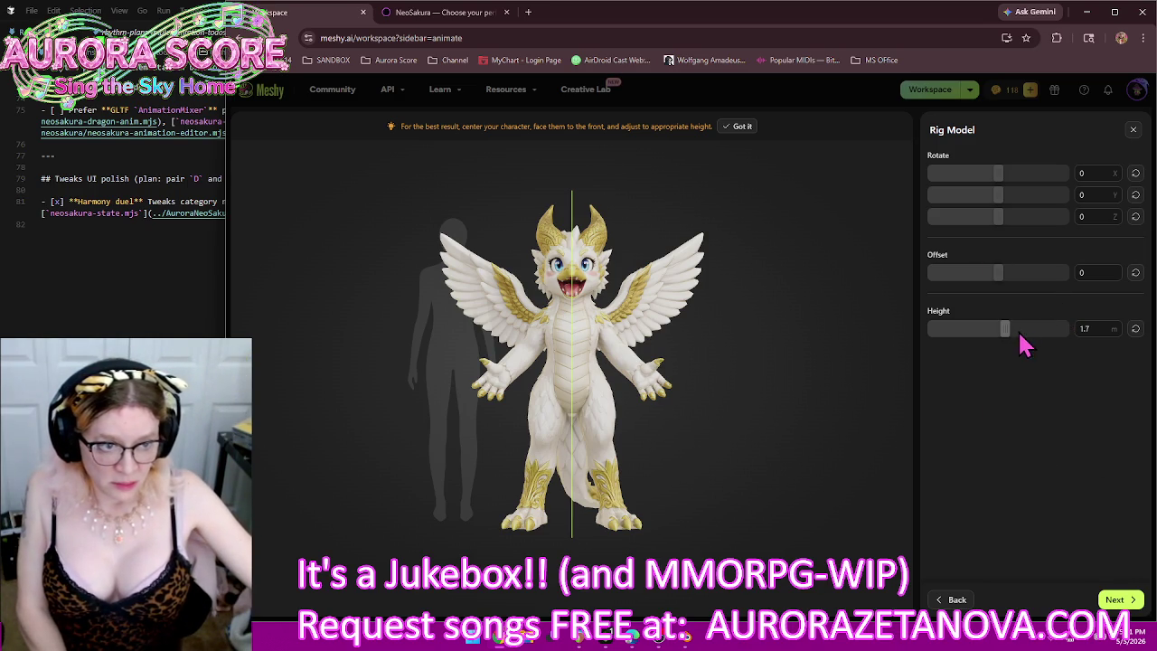
click(1030, 329)
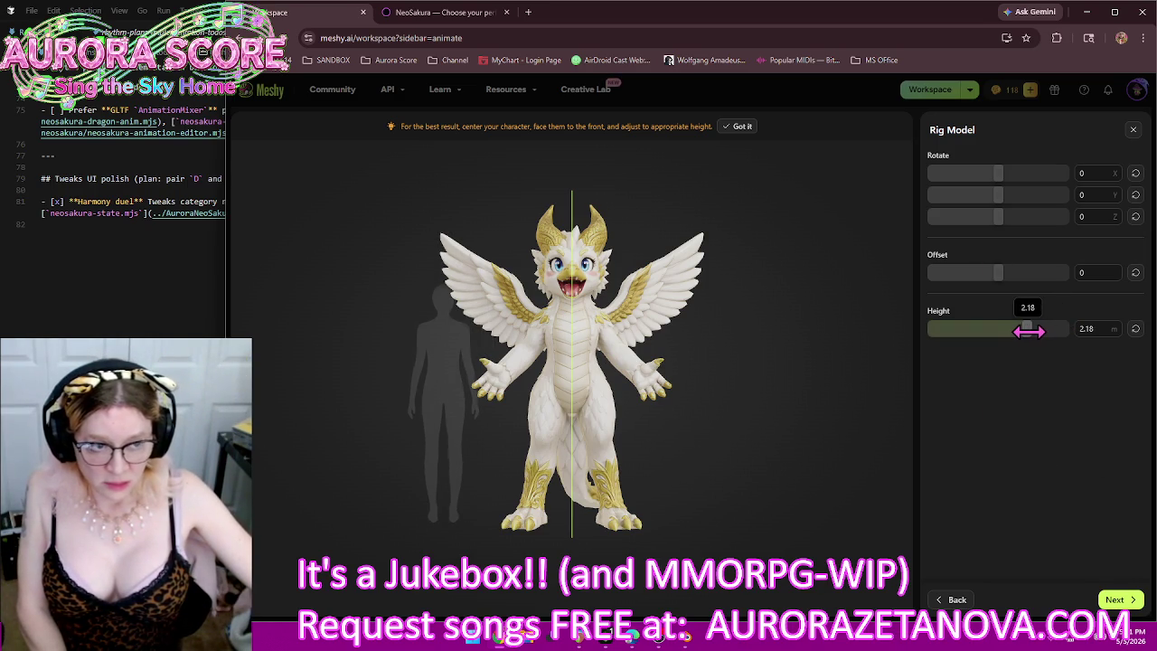
drag(1028, 330, 1022, 332)
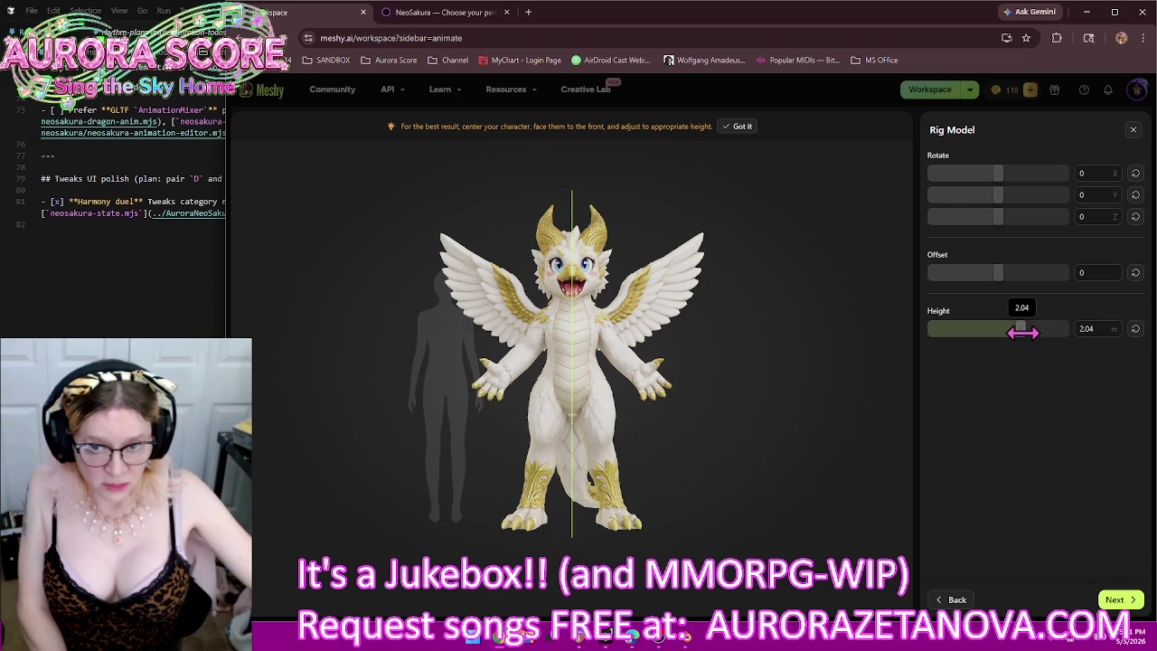
click(1117, 599)
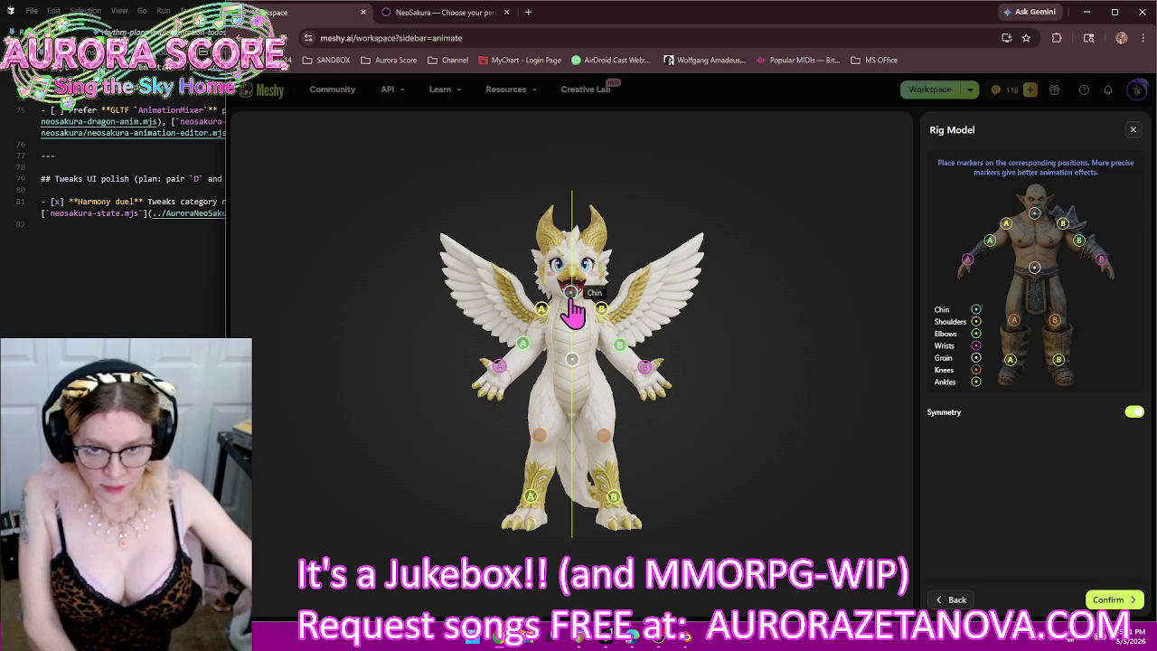
Step: Align the chin, shoulder, elbow, wrist, knee, ankle and groin markers to the dragon, then confirm
drag(572, 298, 573, 300)
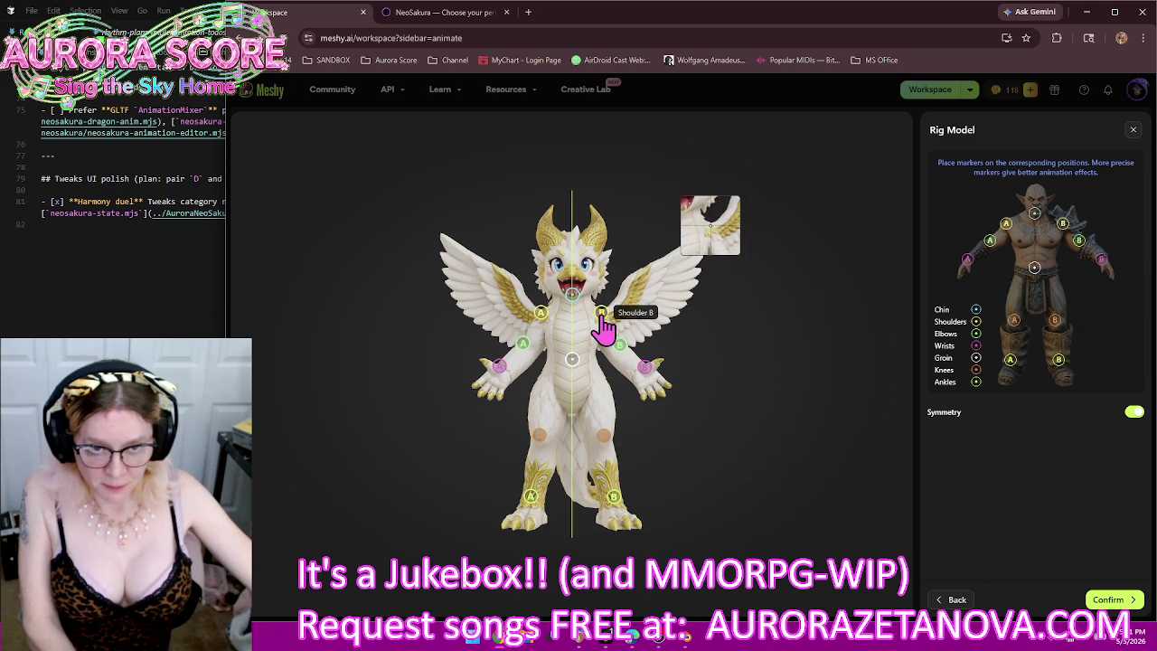
drag(602, 318, 604, 324)
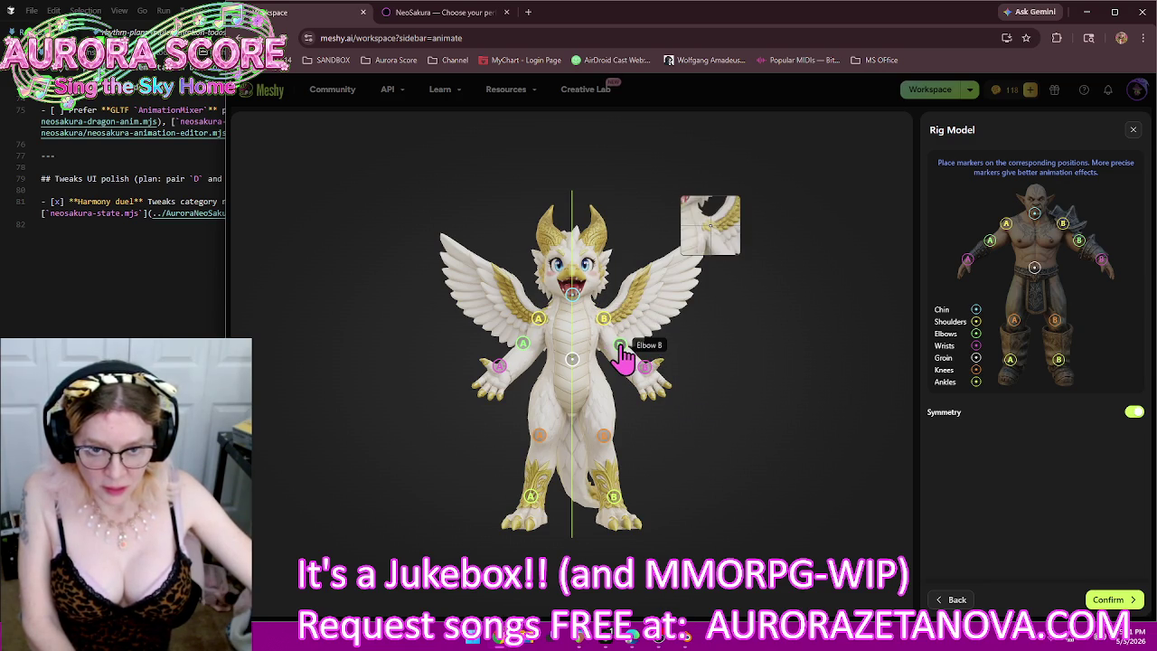
drag(619, 345, 618, 353)
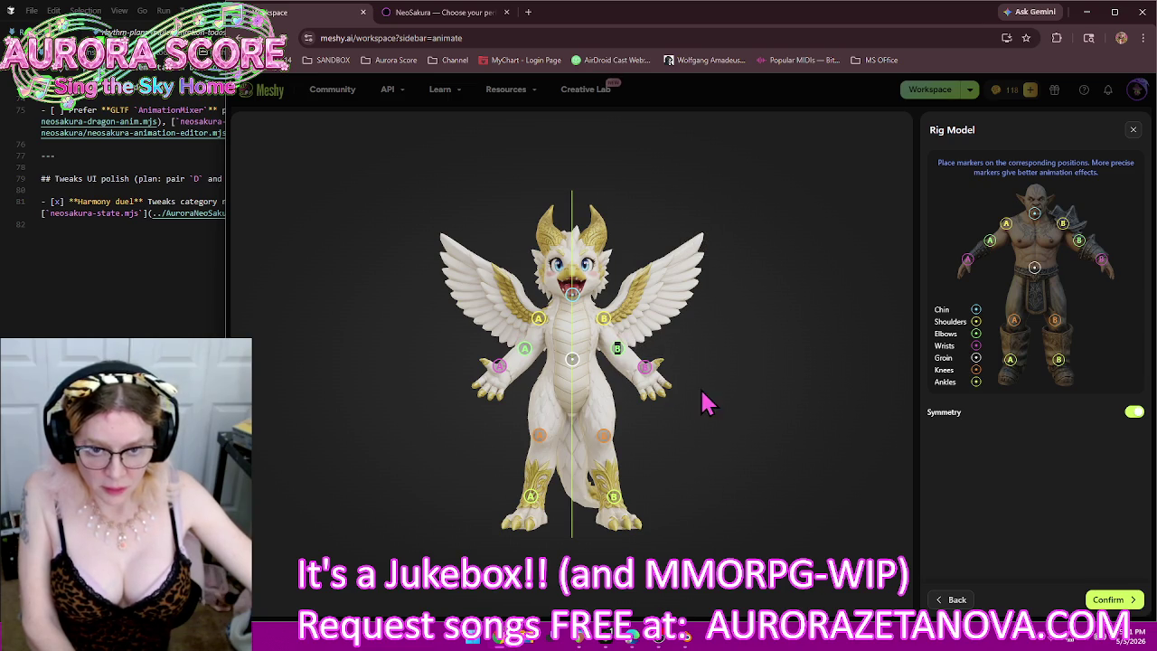
drag(644, 367, 639, 371)
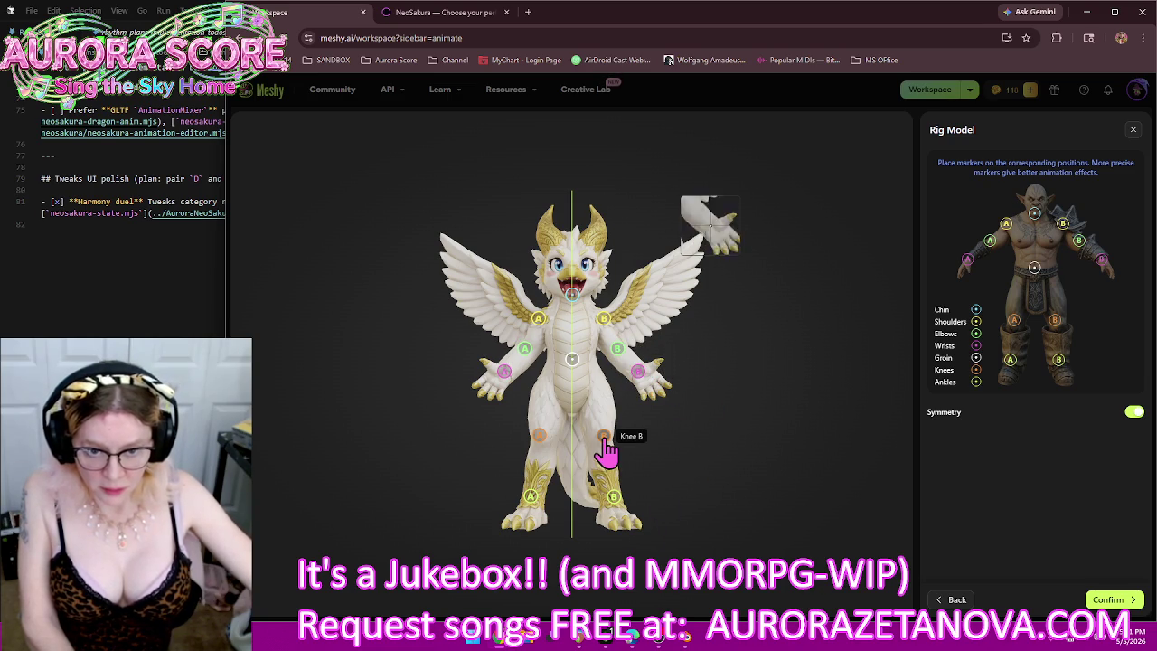
drag(604, 443, 605, 446)
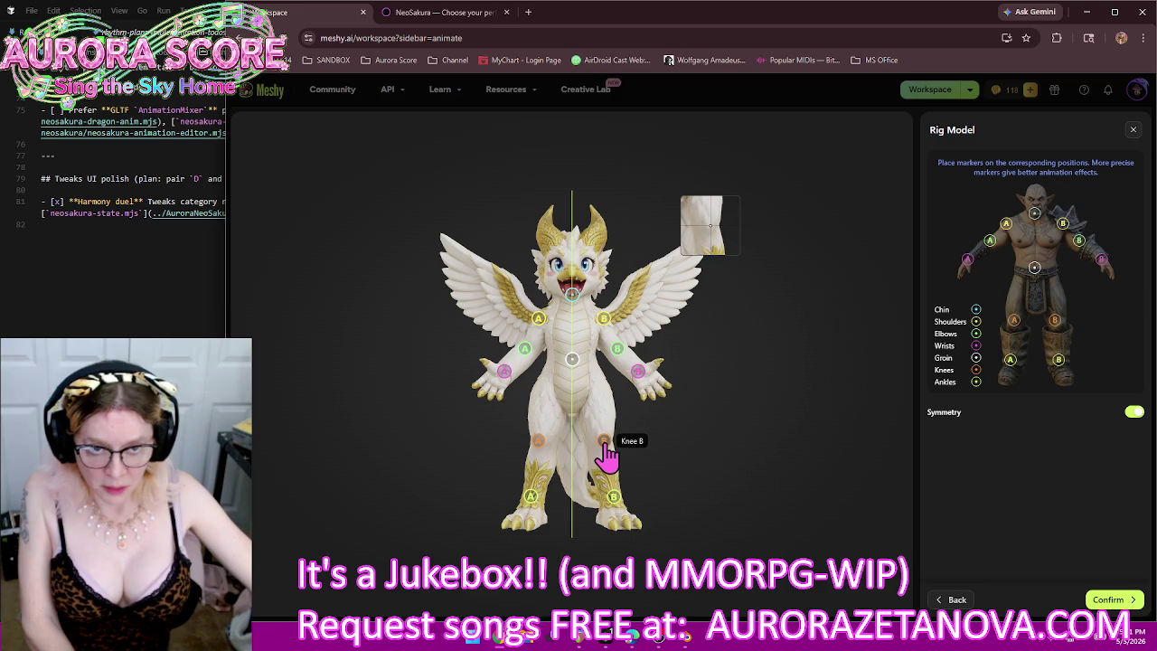
drag(613, 496, 613, 507)
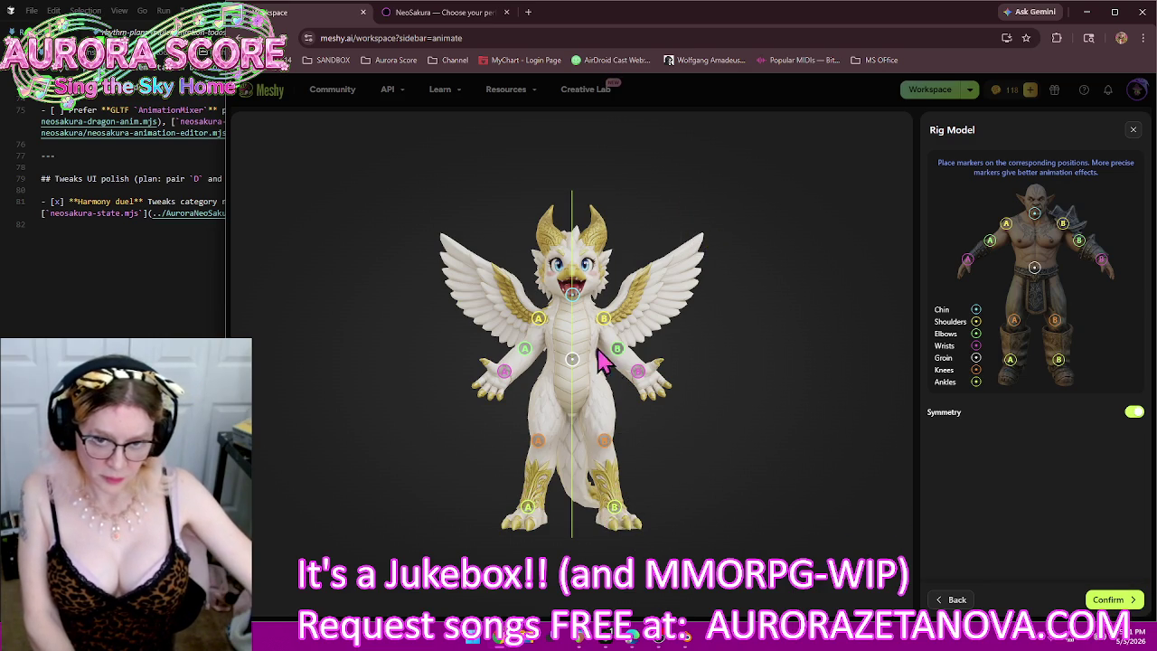
drag(572, 360, 573, 369)
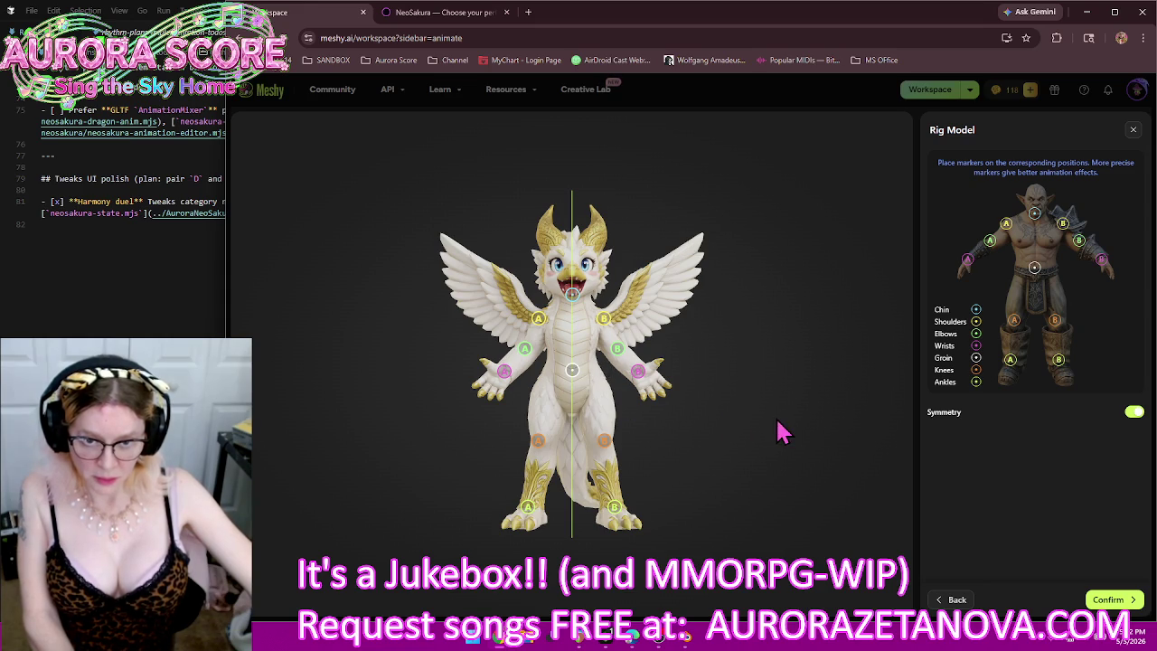
click(1110, 599)
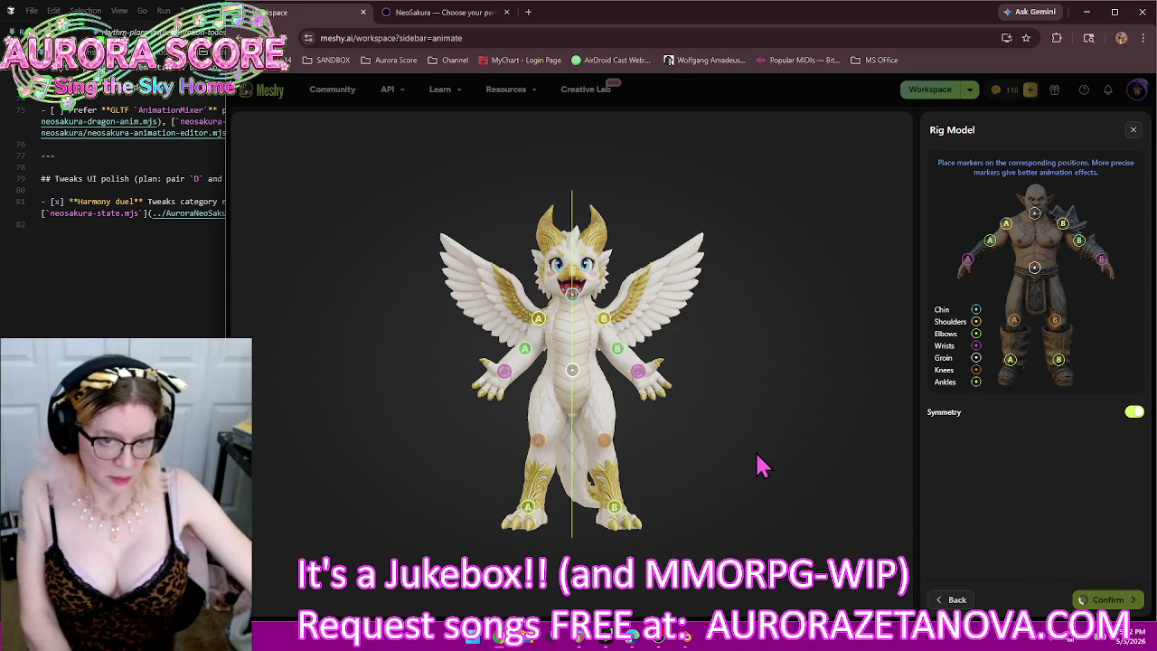
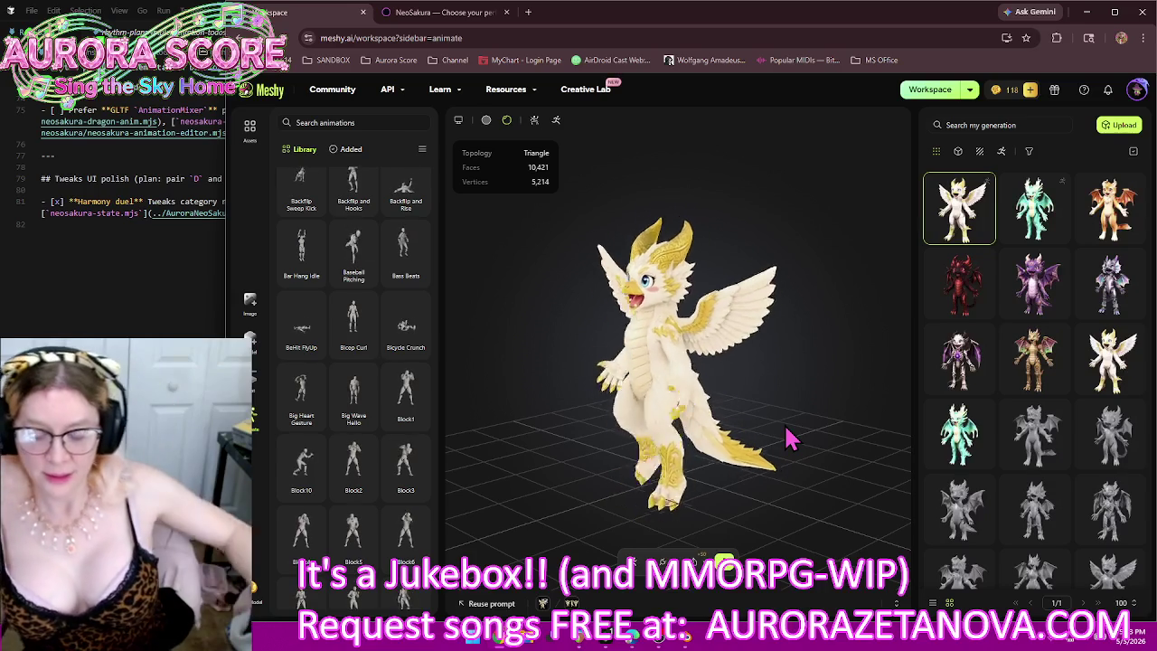
Step: Follow the Sakura Post link on the character-select page, find a 404 at /mail, and go back
click(462, 20)
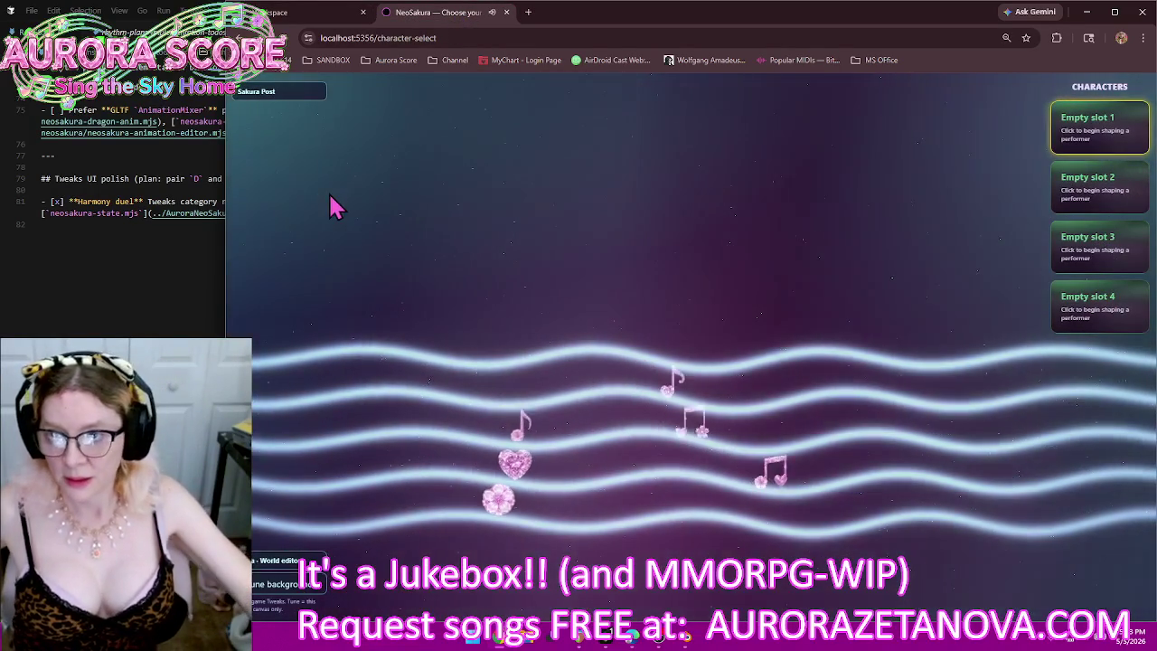
click(287, 94)
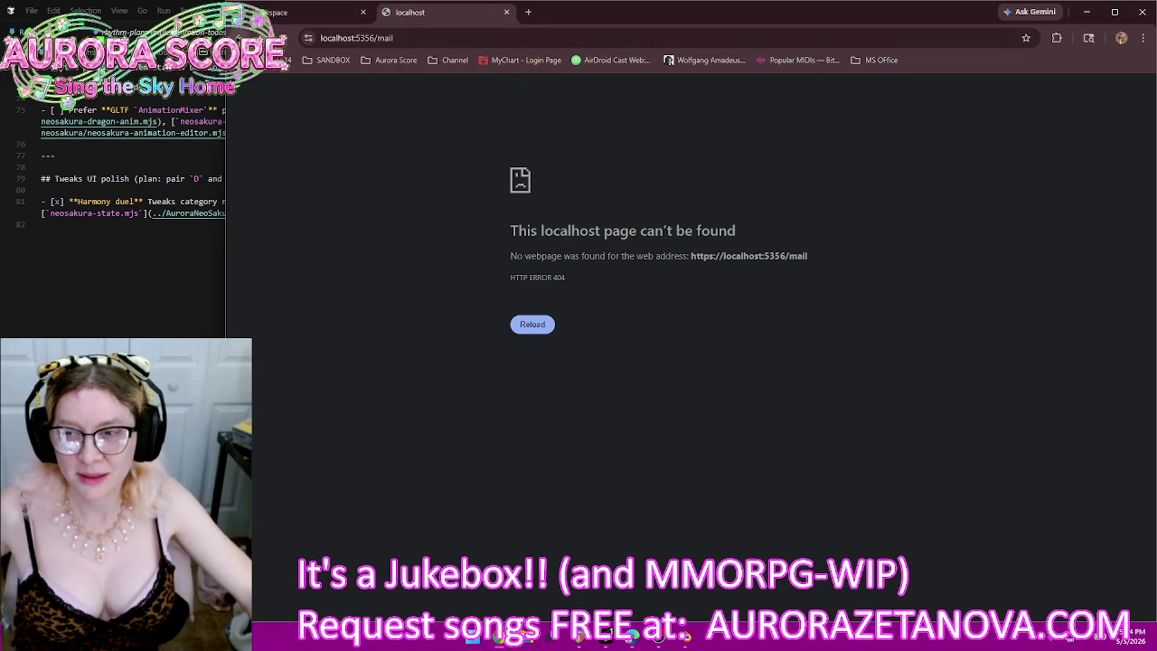
click(240, 38)
click(285, 91)
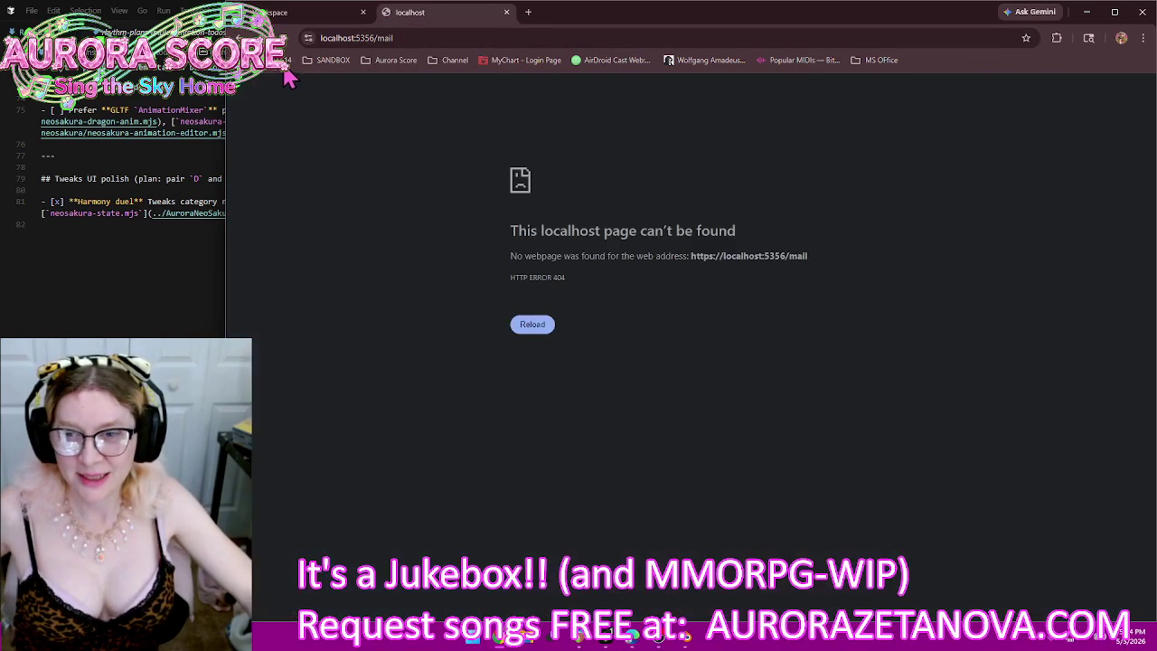
key(alt+Left)
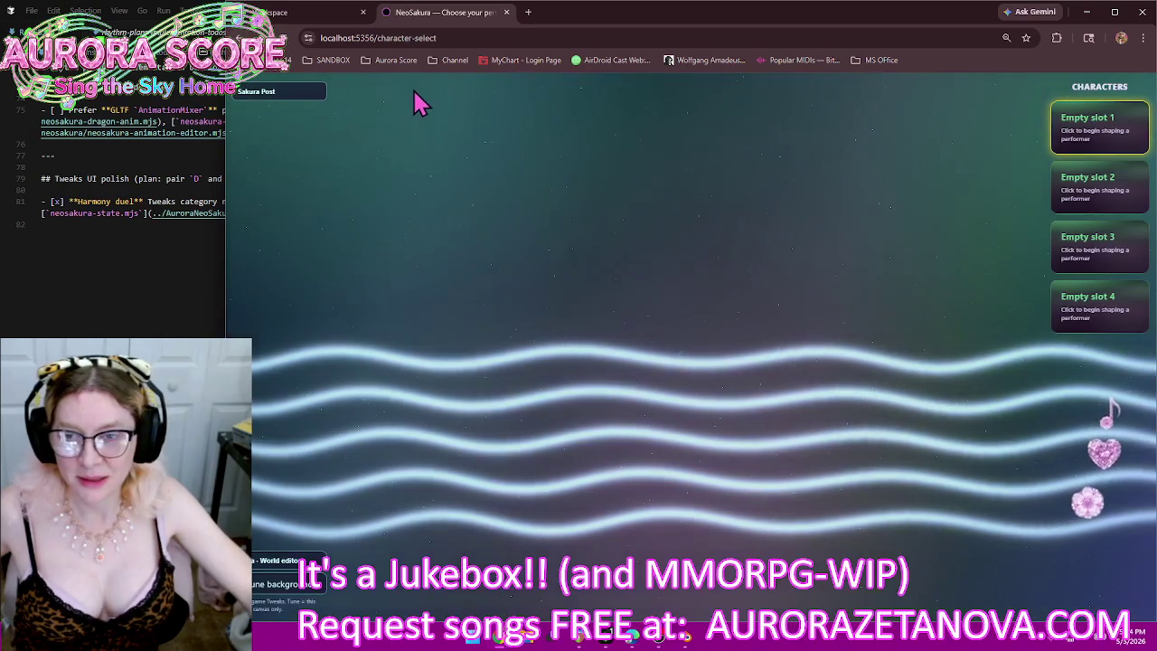
Step: Check the Sakura Post link's context menu, then switch to the Cursor editor
right_click(275, 104)
key(Escape)
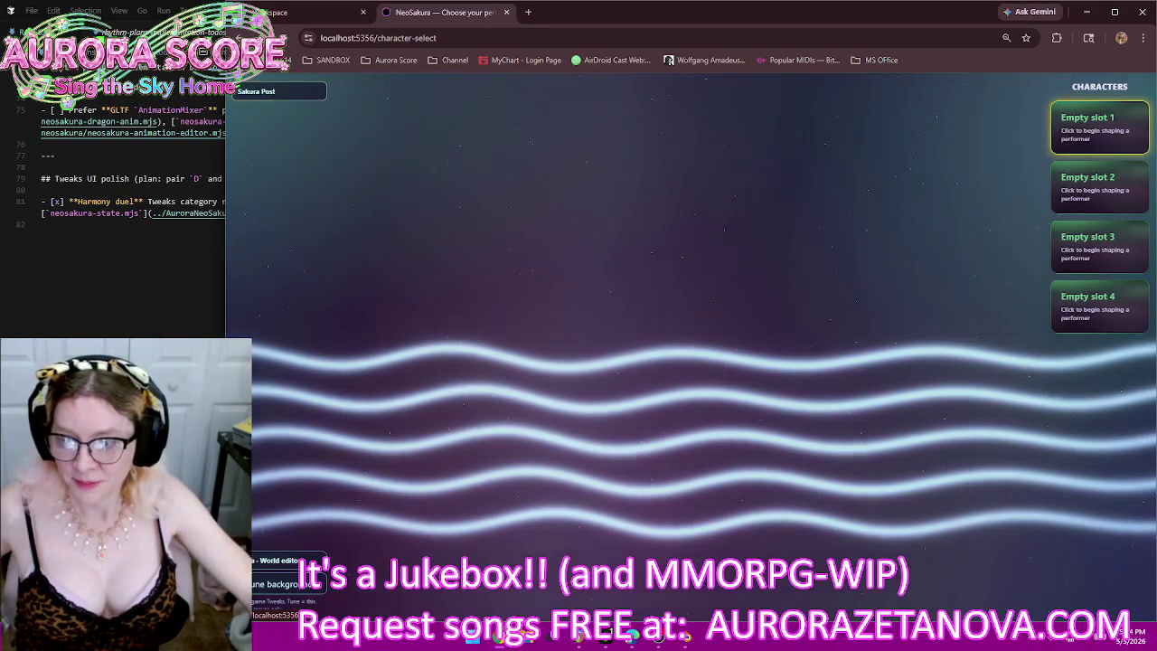
key(alt+Tab)
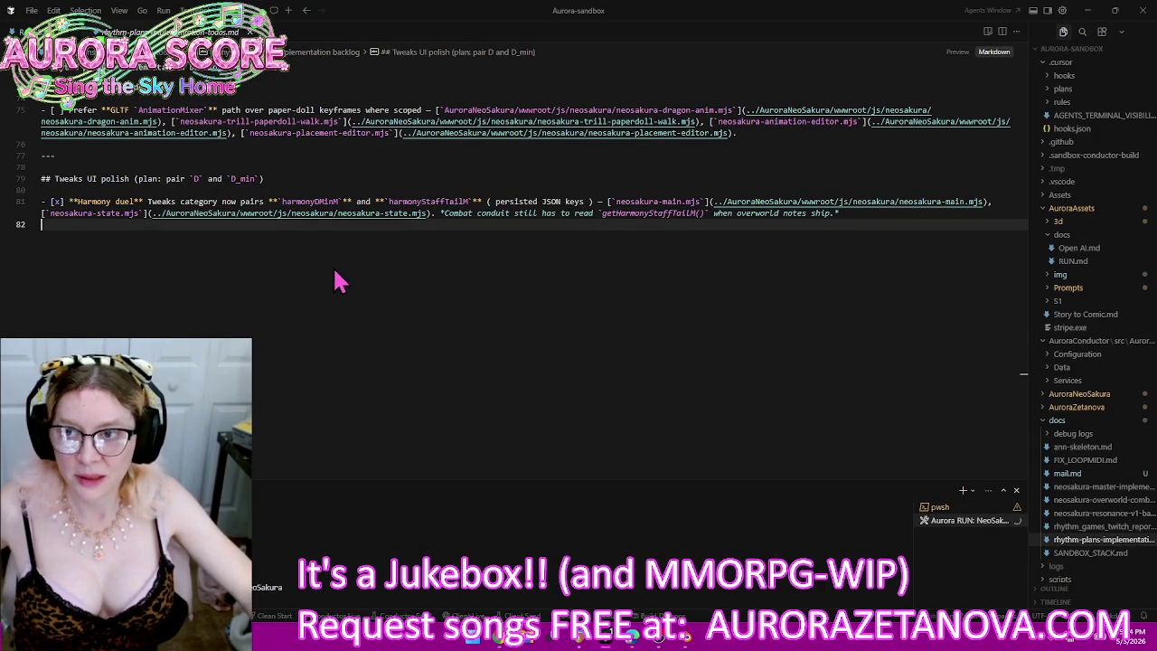
Step: Open Cursor's agent chat, close the todos and RACES.md documents, and minimise the editor
key(ctrl+alt+b)
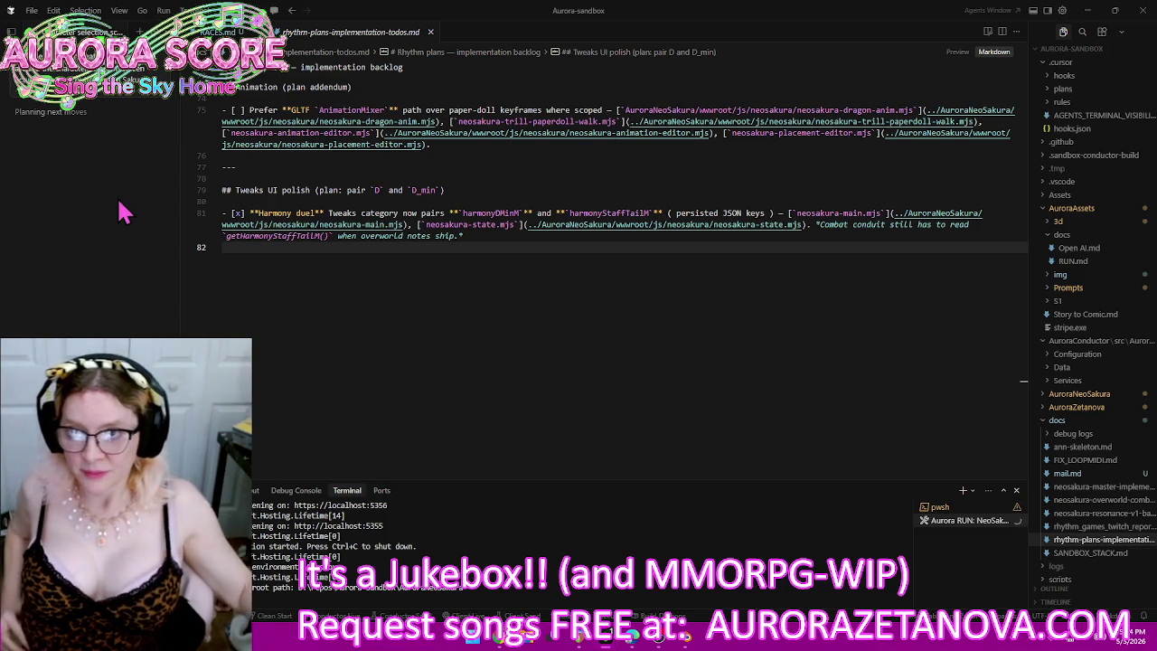
click(430, 31)
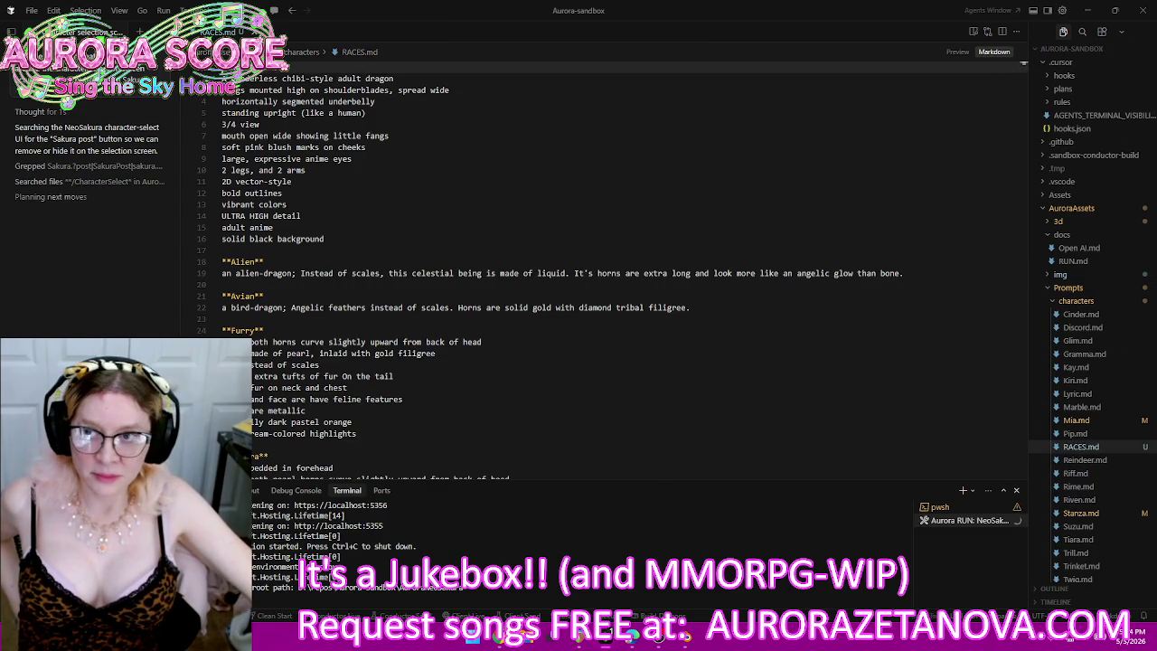
key(ctrl+w)
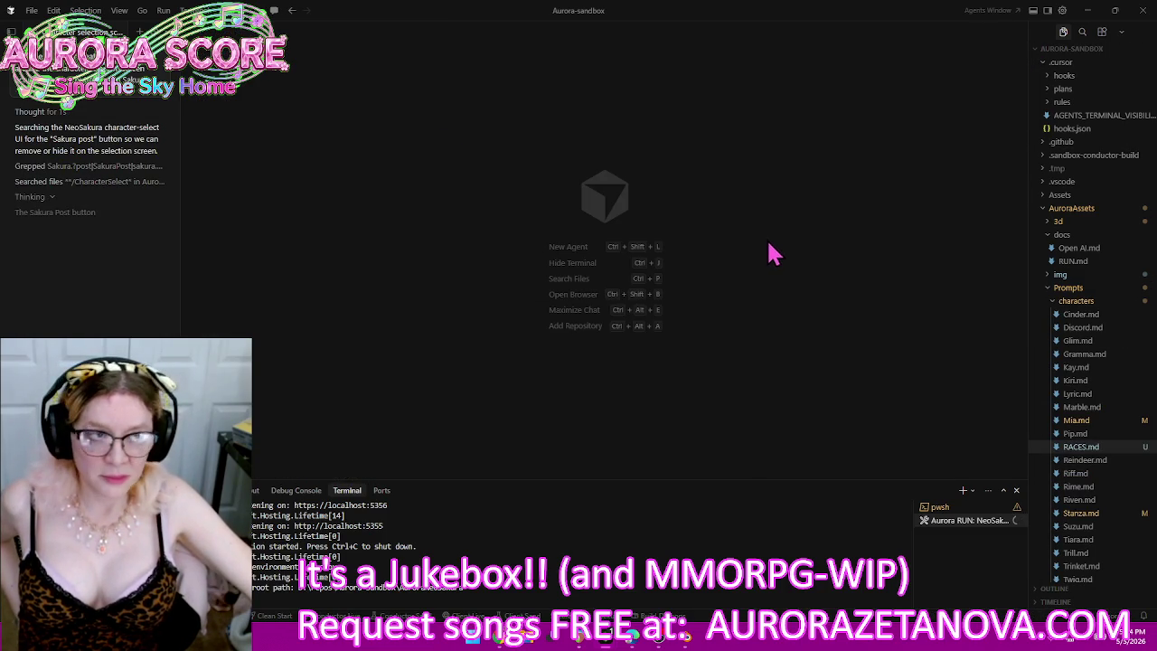
click(1086, 13)
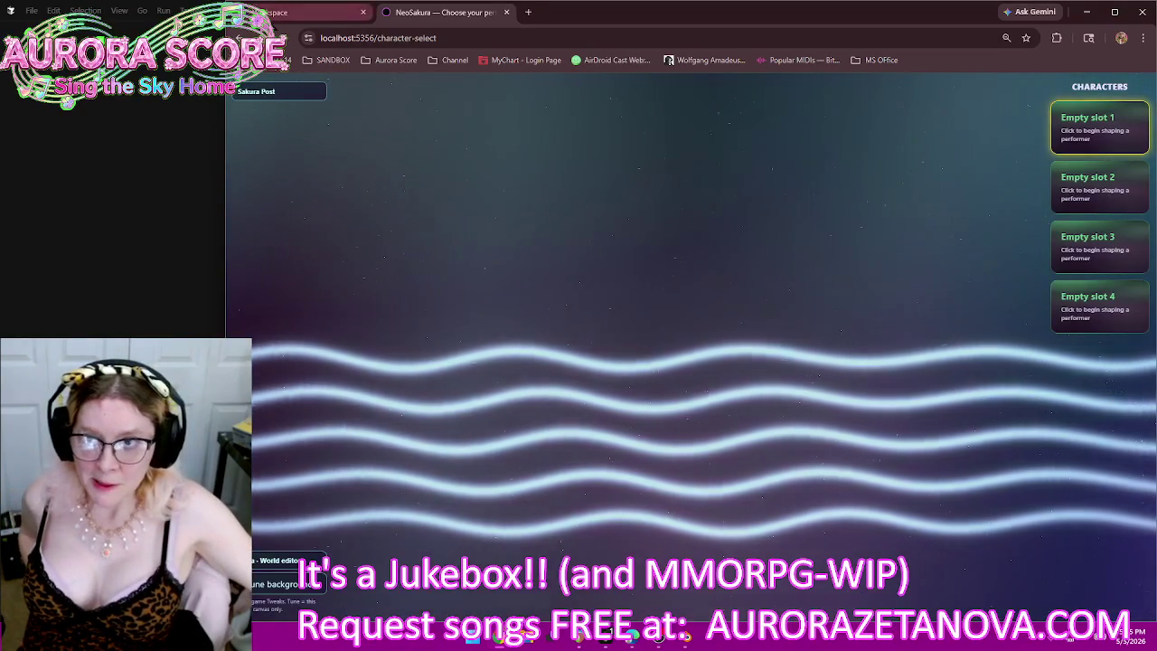
Step: Orbit the white-and-gold winged dragon in Meshy to view it from the front and side
click(307, 12)
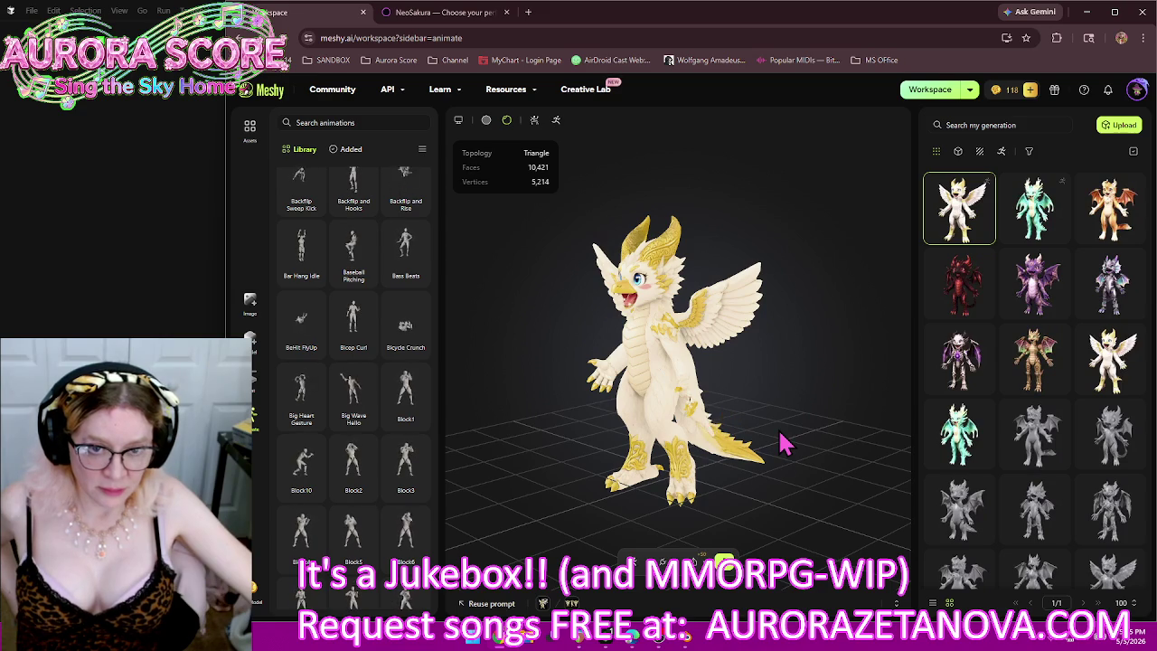
mouse_move(633, 426)
mouse_down()
mouse_move(725, 439)
mouse_move(671, 413)
mouse_up()
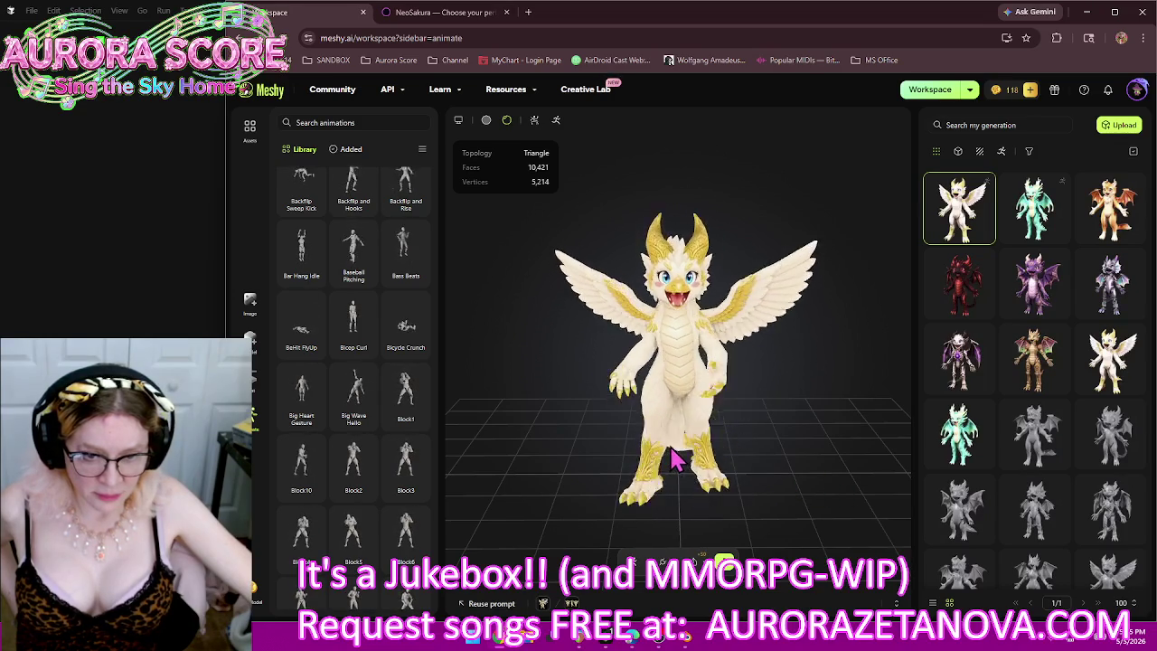
mouse_move(769, 459)
mouse_down()
mouse_move(666, 413)
mouse_move(714, 526)
mouse_move(762, 533)
mouse_move(767, 491)
mouse_move(637, 457)
mouse_up()
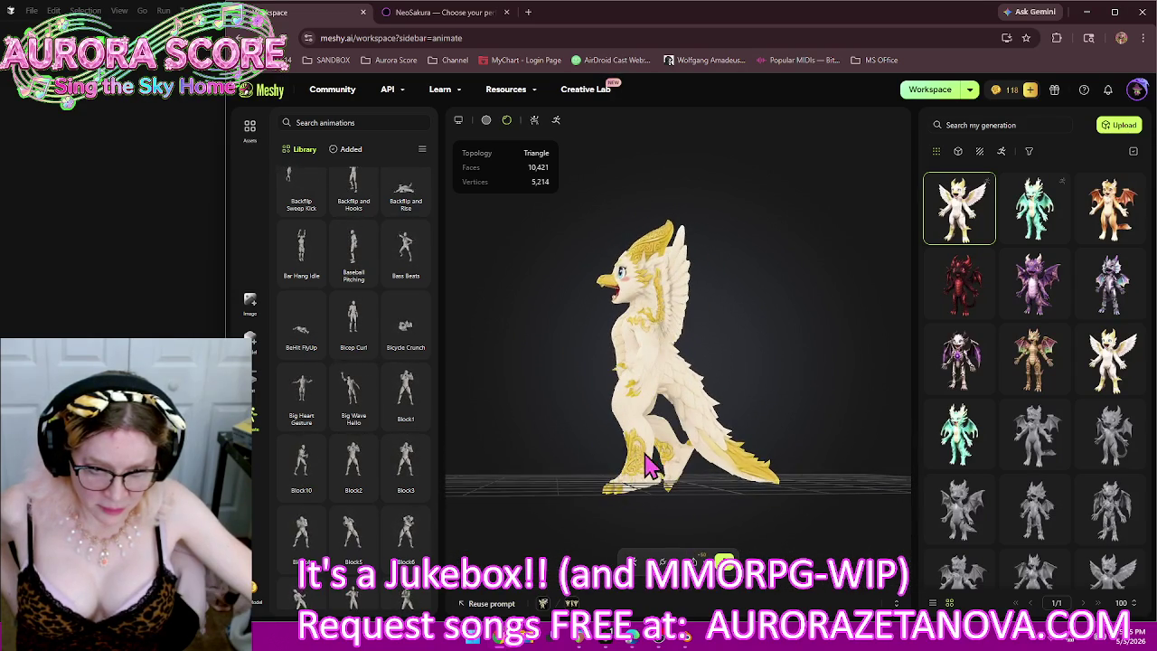
drag(682, 456, 761, 488)
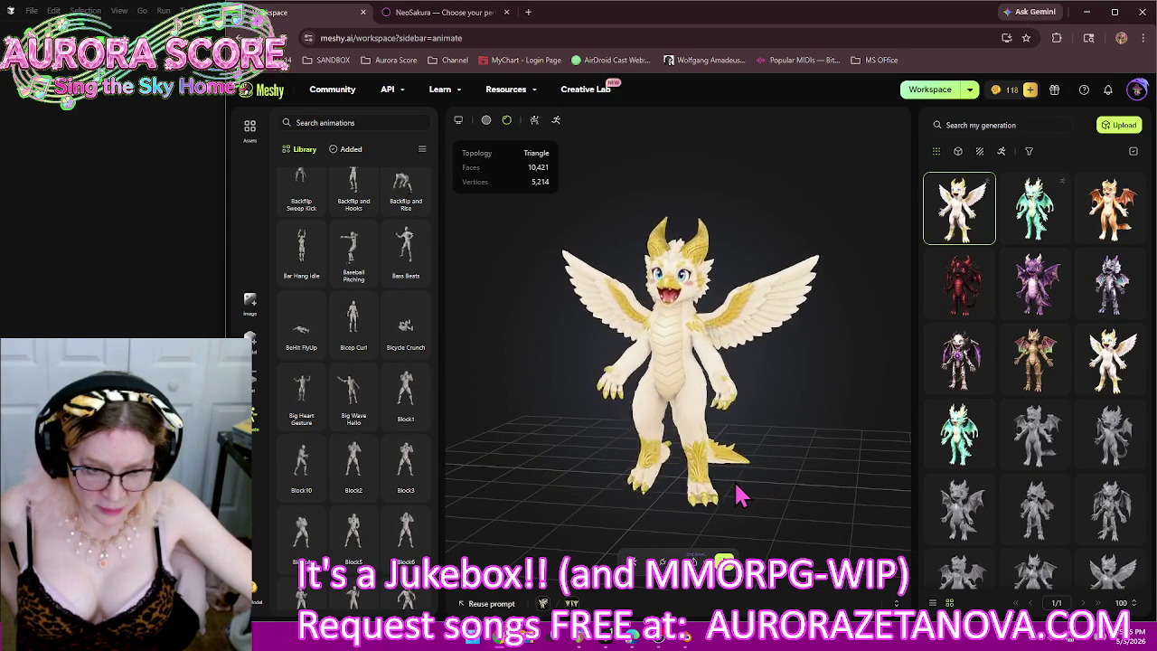
drag(692, 478, 711, 479)
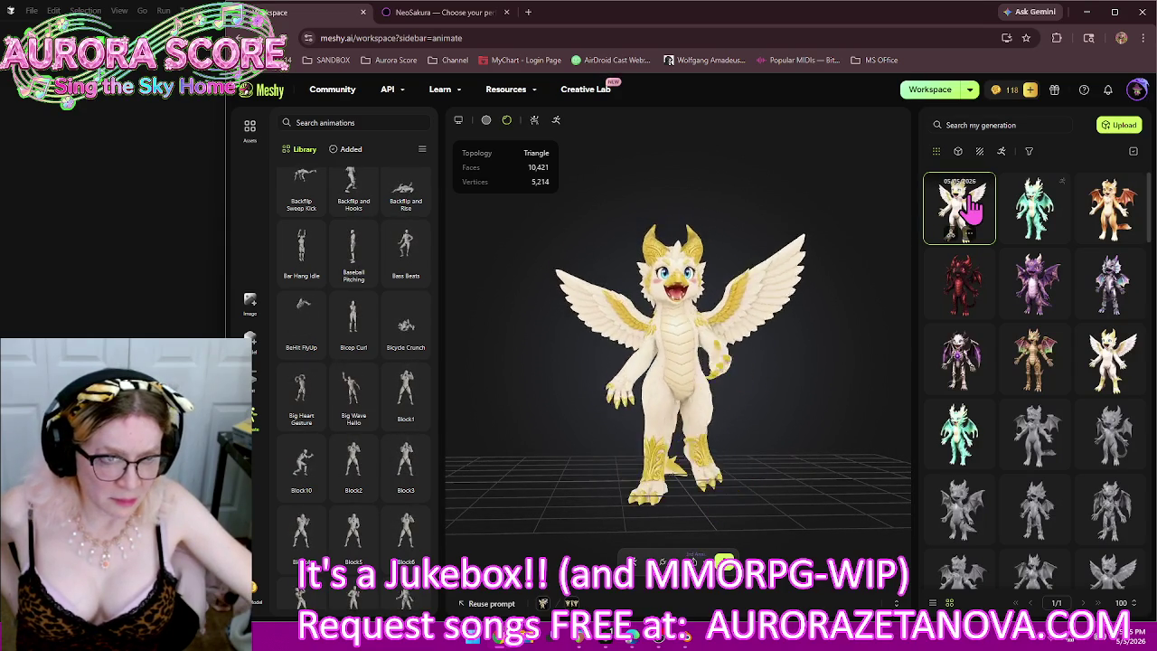
Step: Delete a generated model from the generations list
right_click(969, 257)
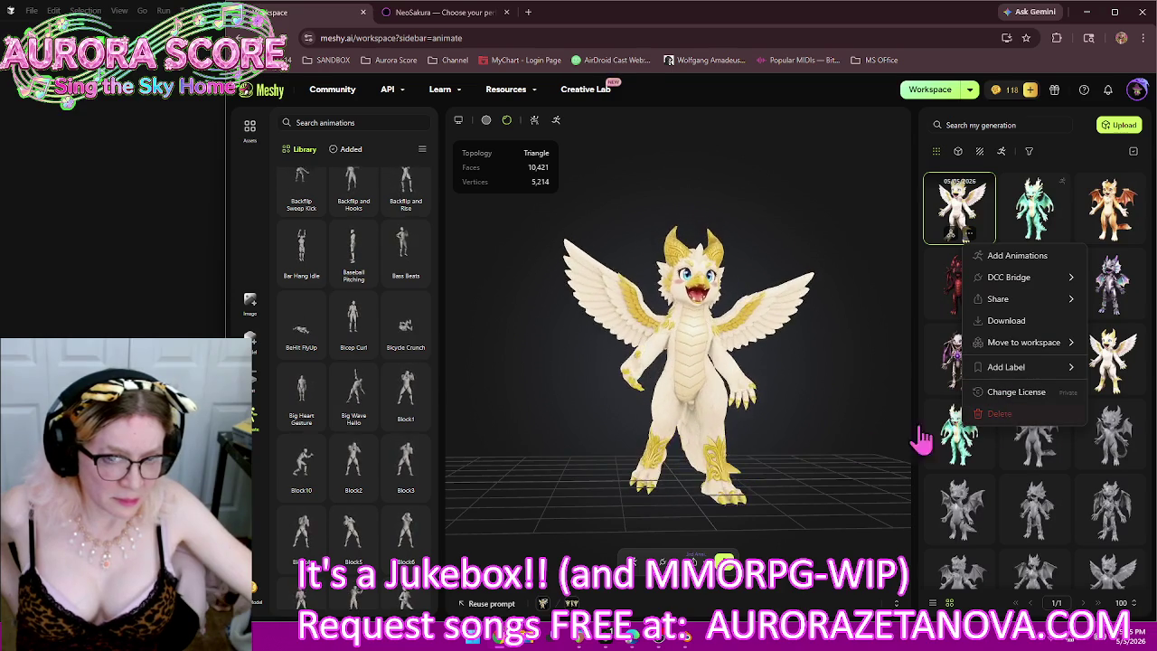
click(996, 415)
click(818, 385)
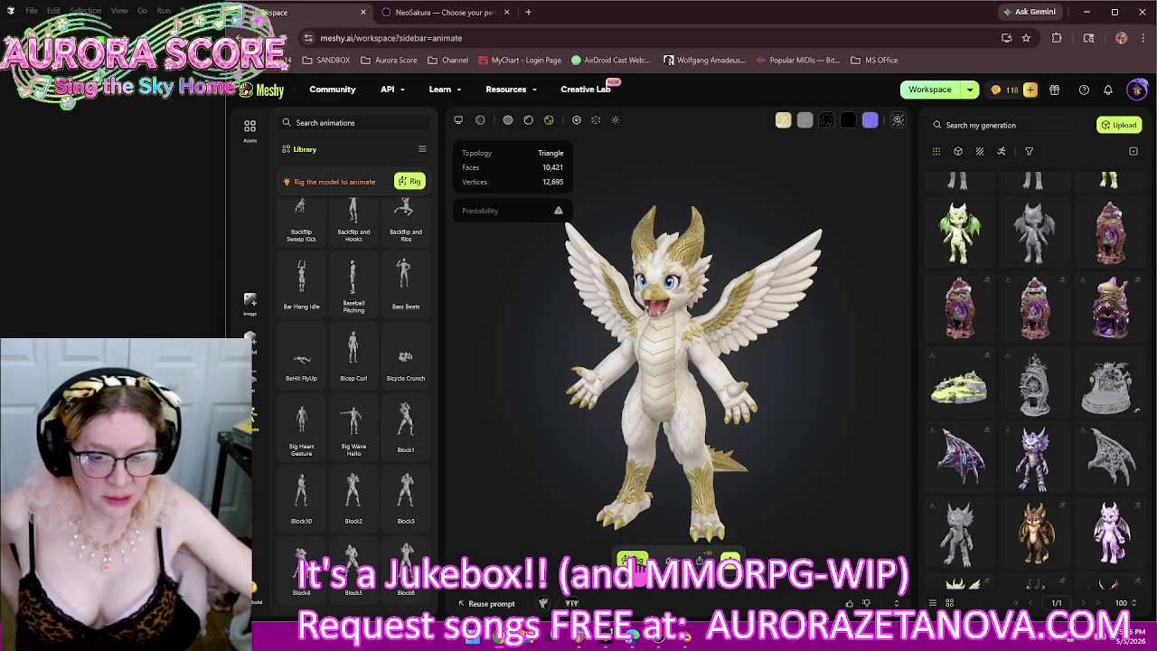
Step: Start rigging the winged dragon as a Humanoid with height 2.03 m
click(633, 559)
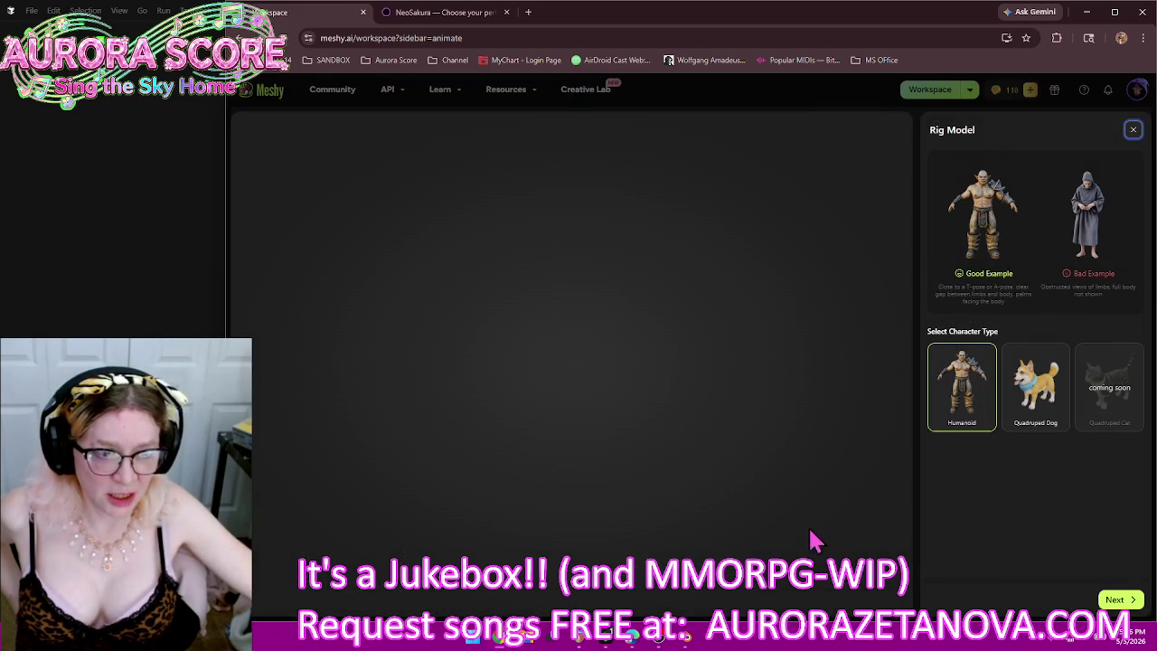
click(1121, 599)
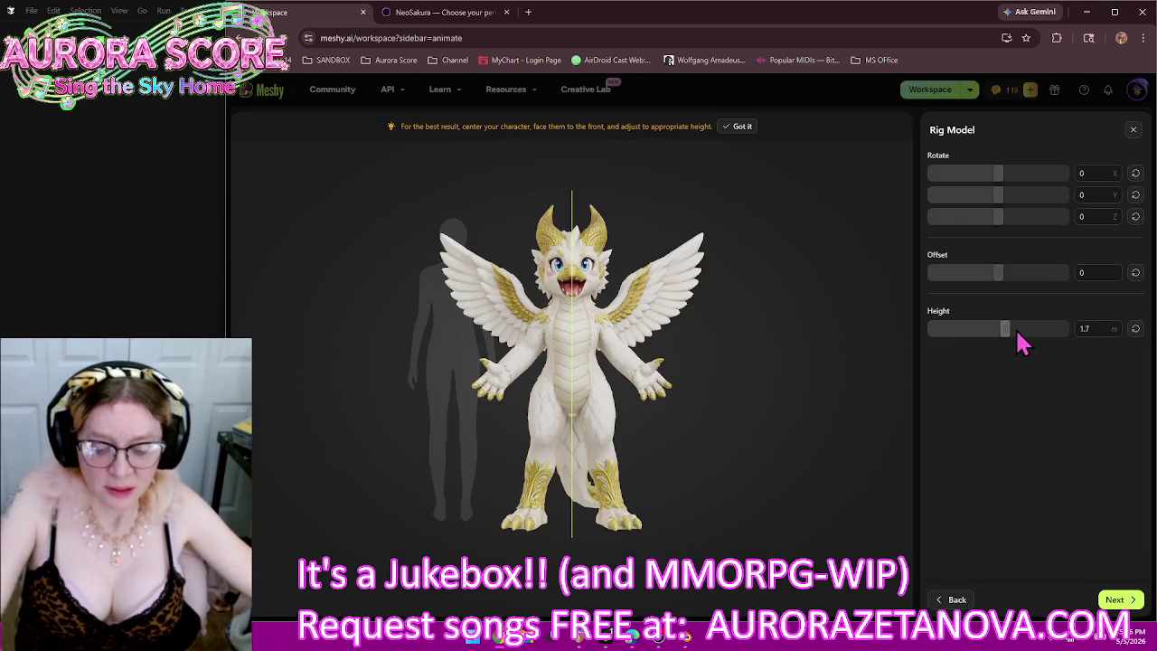
drag(1006, 329, 1021, 335)
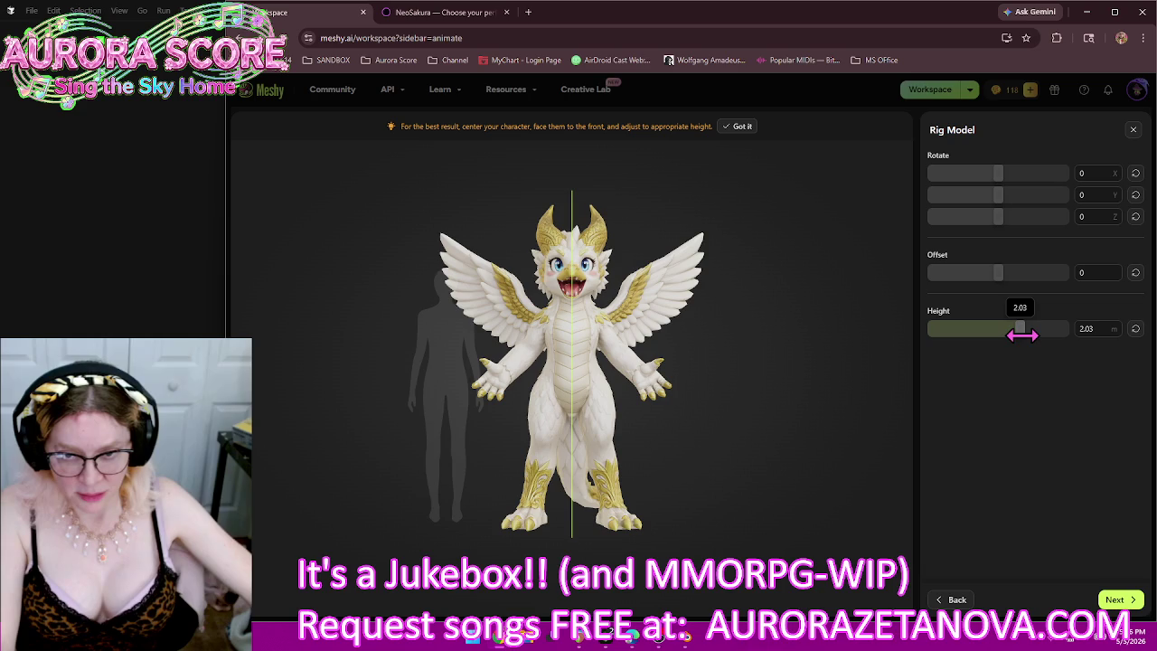
click(1118, 599)
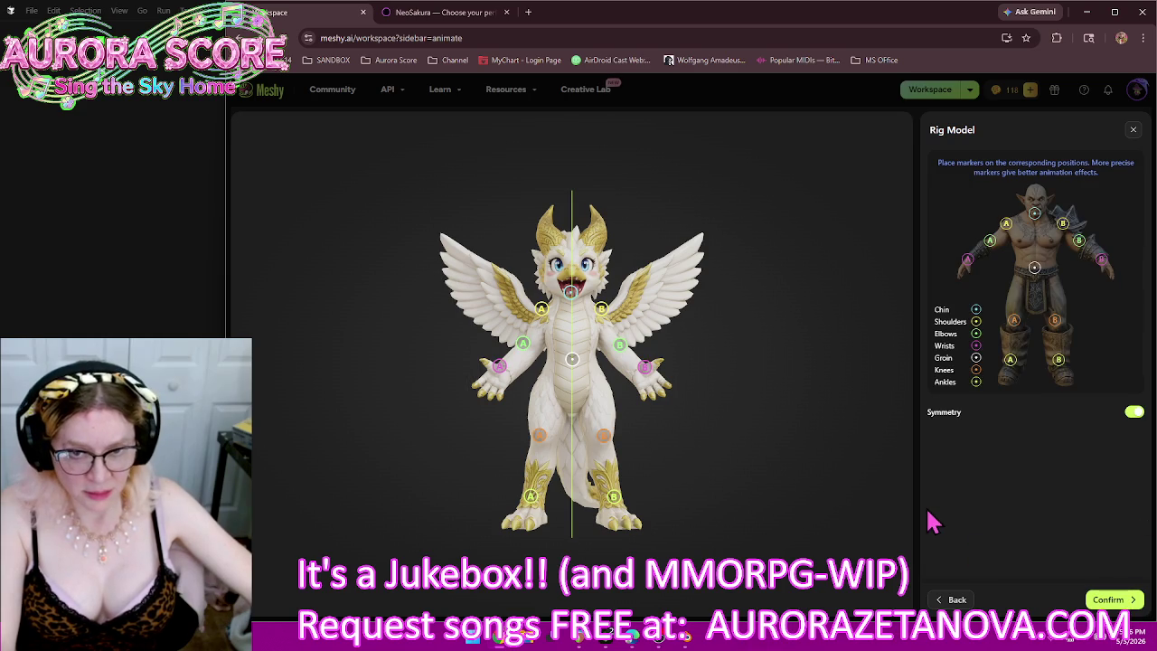
Step: Move the chin, groin, shoulder, knee and ankle markers onto the dragon's matching joints
drag(572, 307, 573, 301)
drag(572, 360, 572, 367)
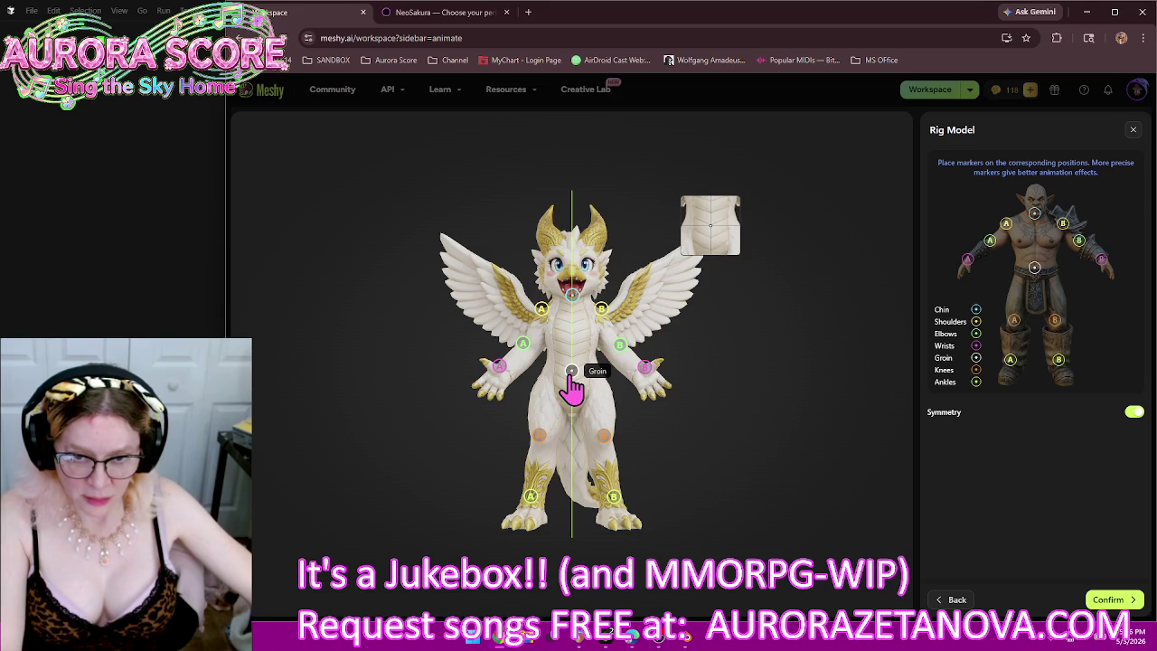
drag(546, 329, 546, 333)
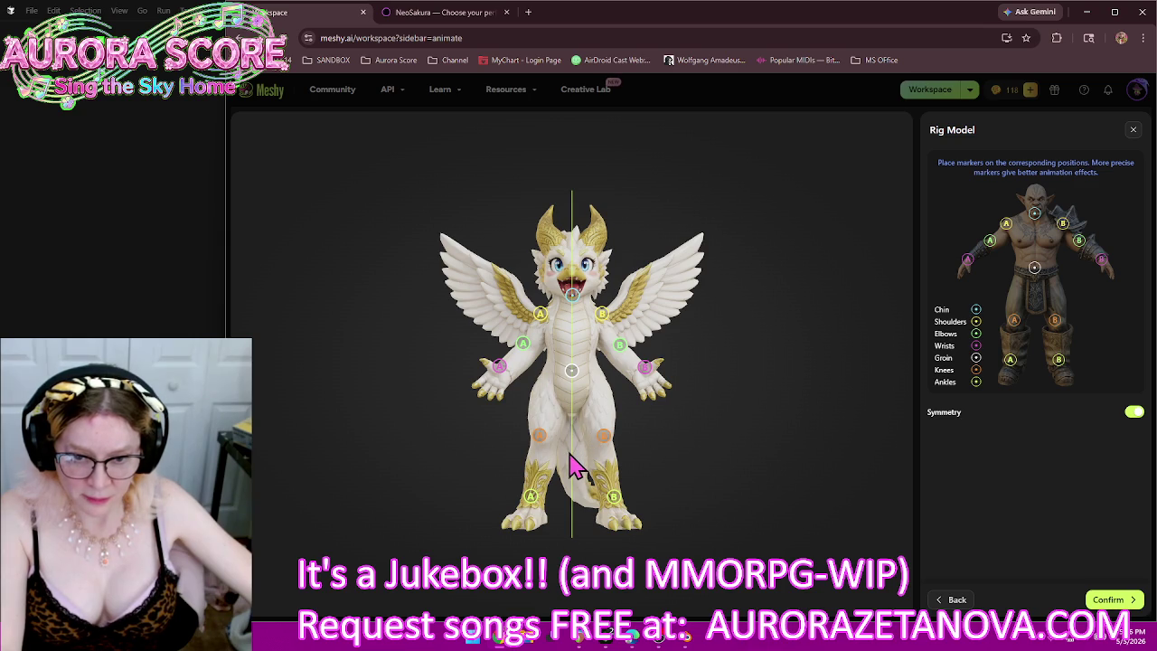
drag(539, 440, 539, 458)
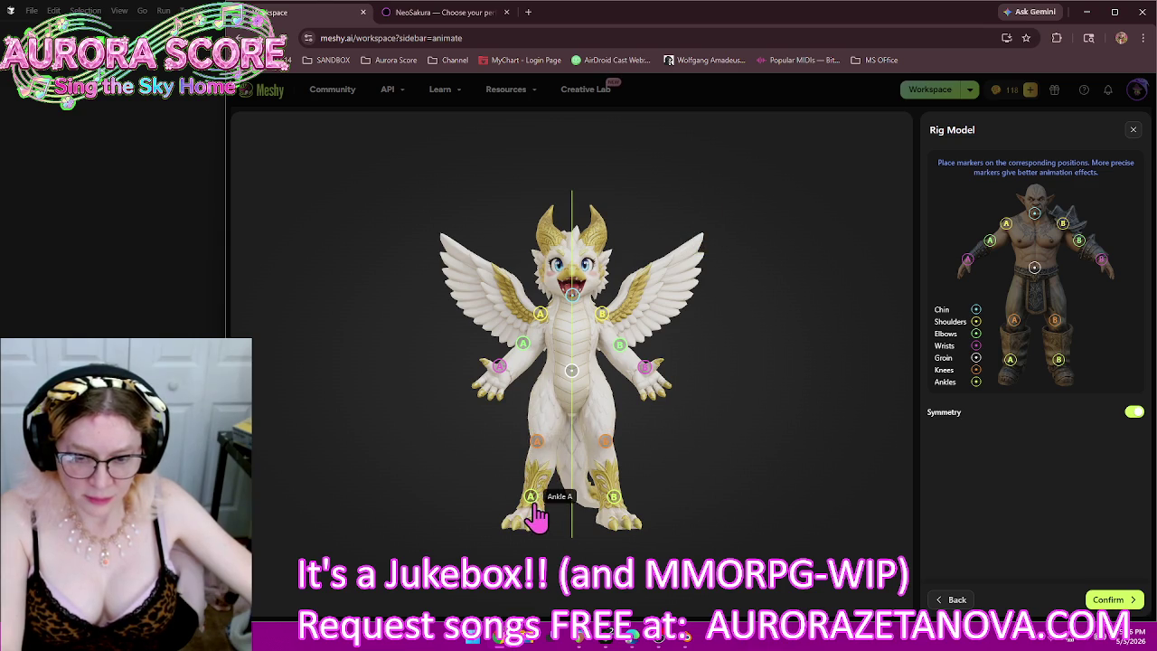
drag(532, 503, 534, 519)
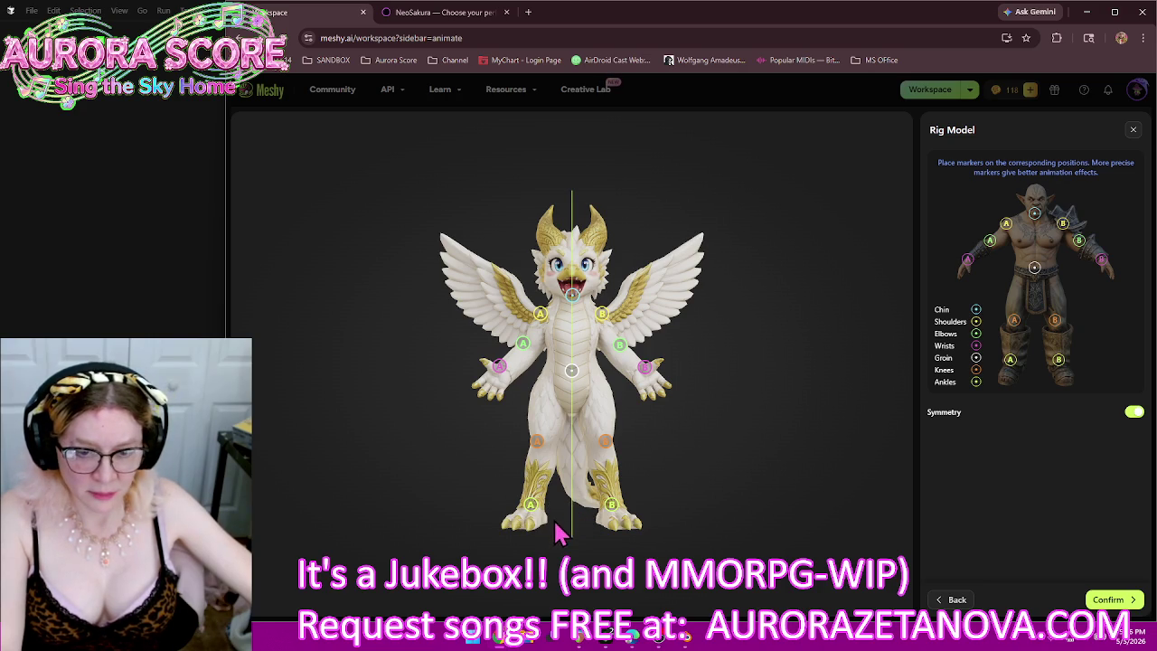
drag(530, 504, 532, 510)
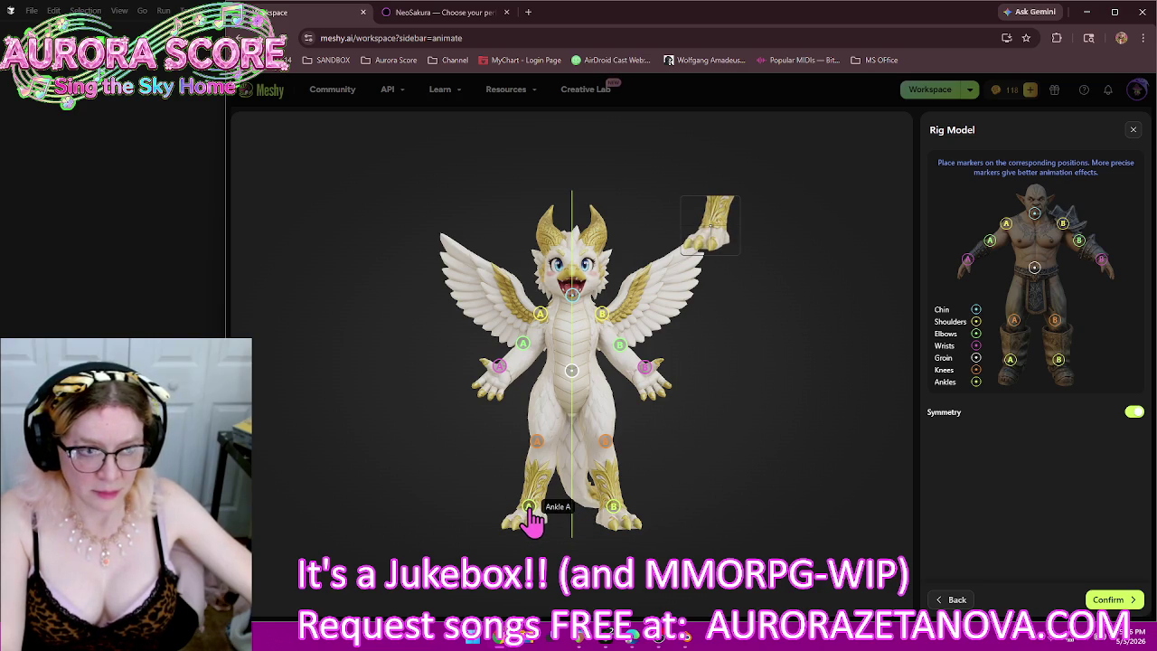
drag(541, 452, 548, 458)
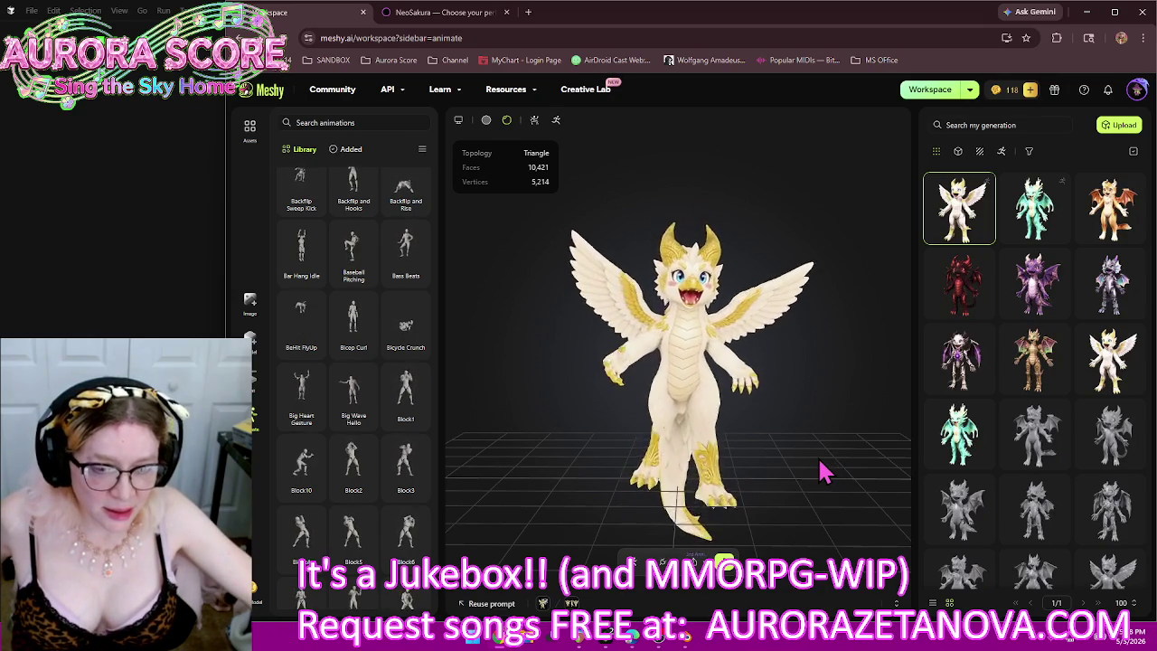
Step: Load the other white winged dragon and start rigging it as a Humanoid
mouse_move(787, 425)
mouse_down()
mouse_move(628, 443)
mouse_move(767, 418)
mouse_move(857, 426)
mouse_up()
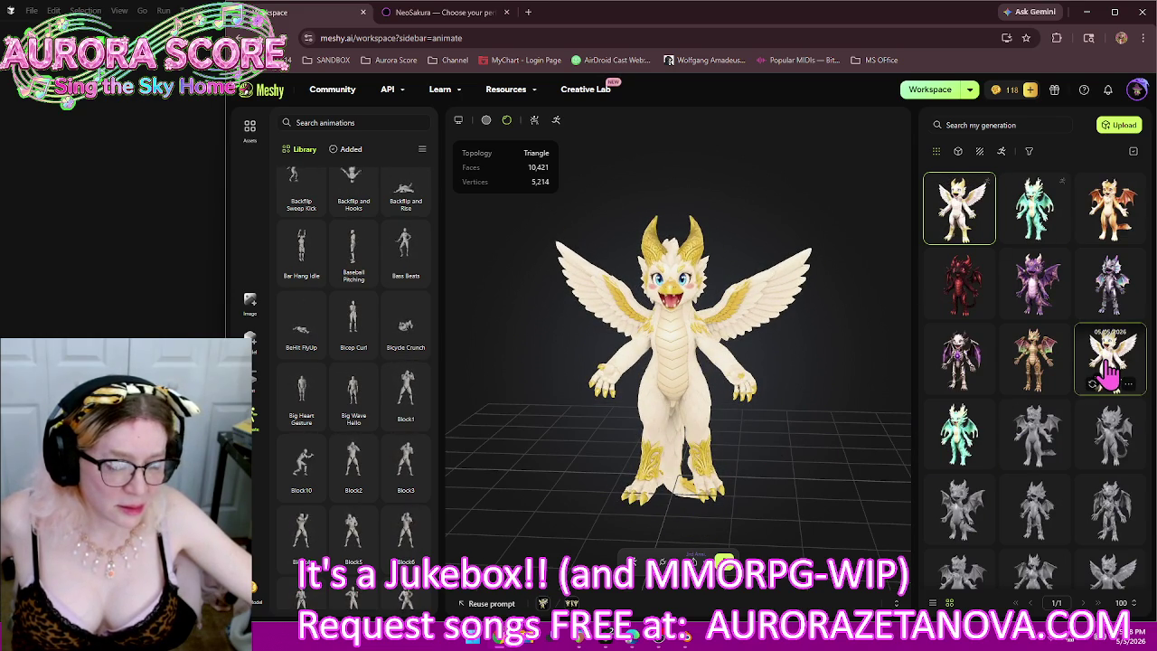
click(1111, 372)
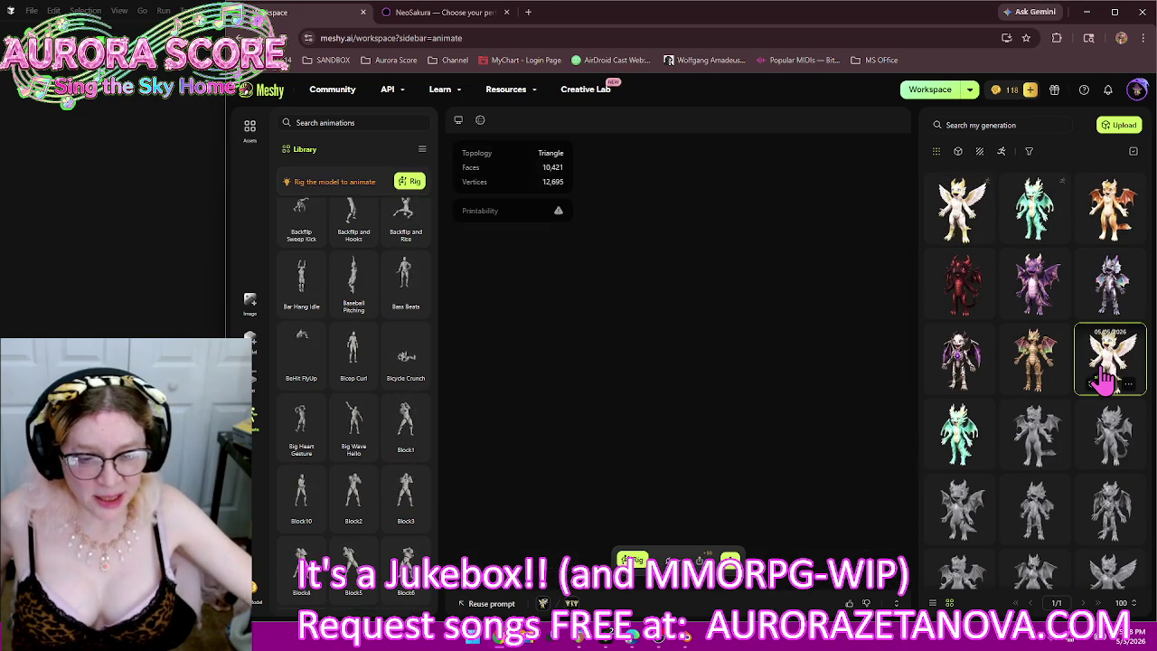
click(633, 560)
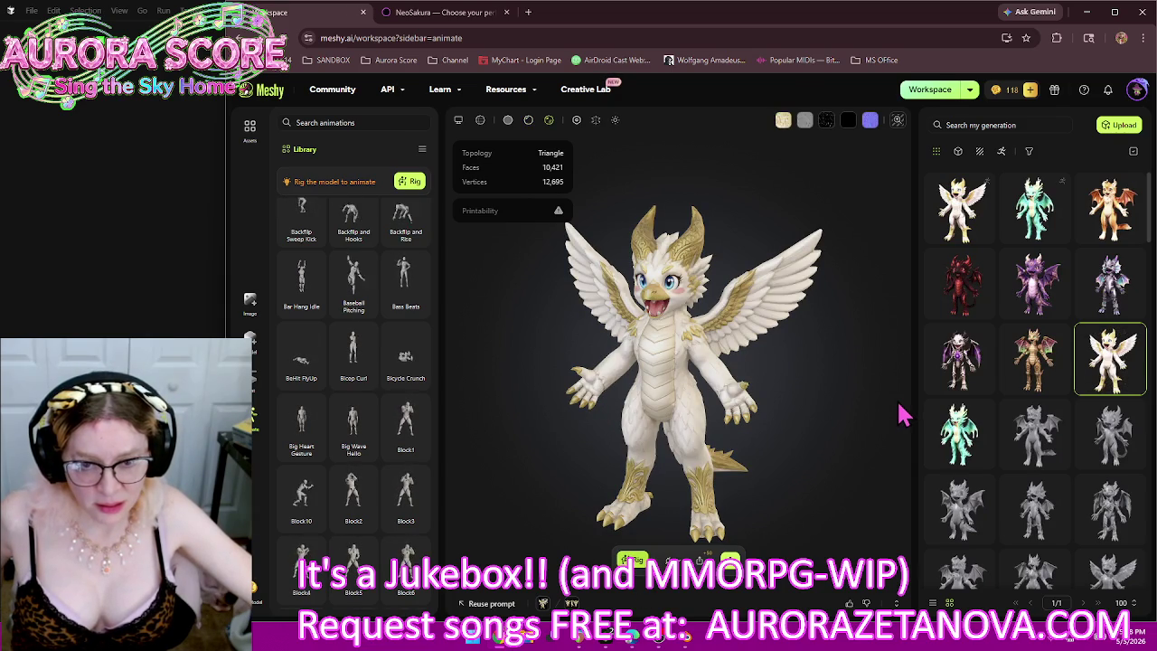
click(1115, 600)
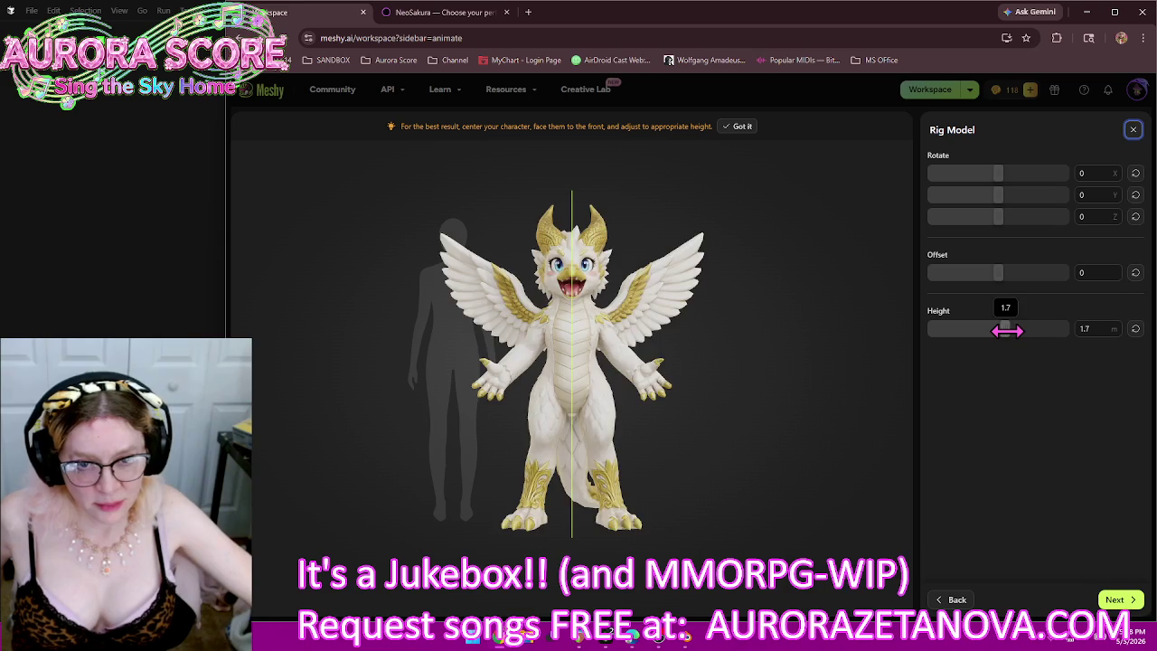
Step: Set the dragon's height to about 2.02 m and place its chin, groin and shoulder markers
drag(1001, 331, 1021, 336)
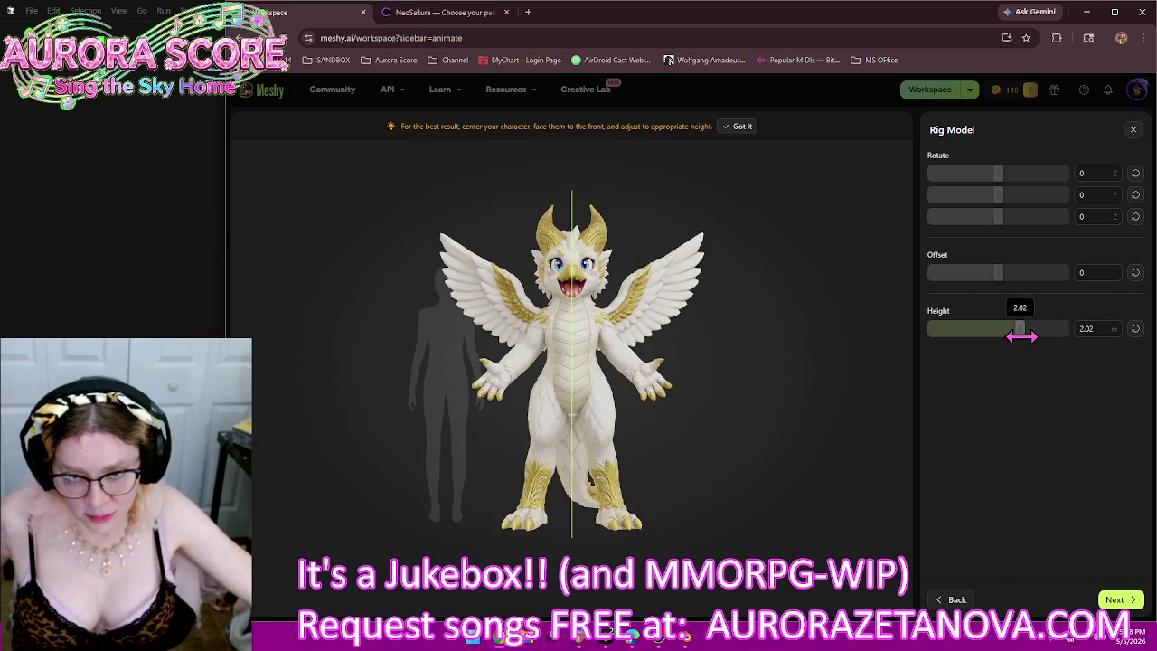
click(1113, 599)
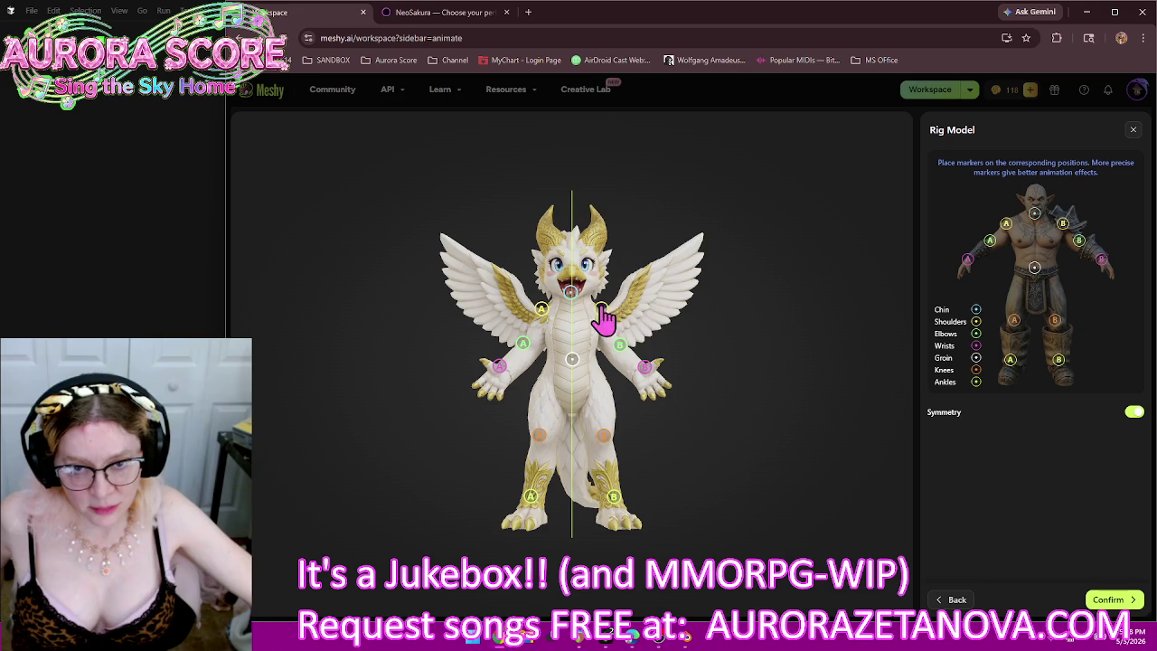
mouse_move(572, 292)
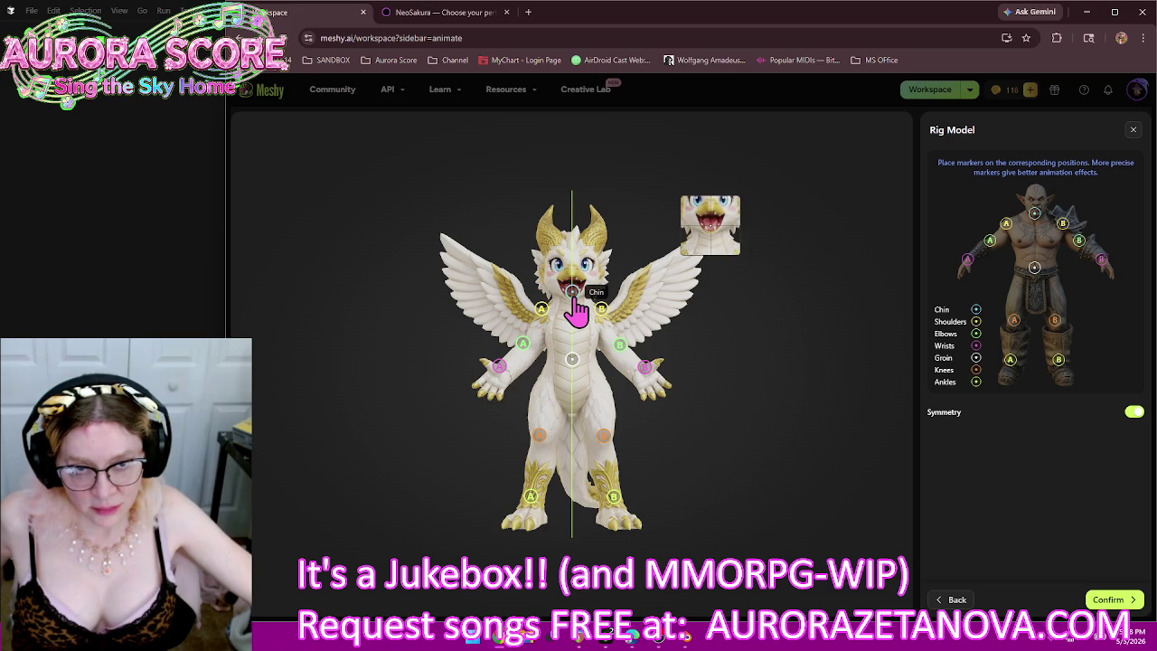
drag(572, 294, 572, 297)
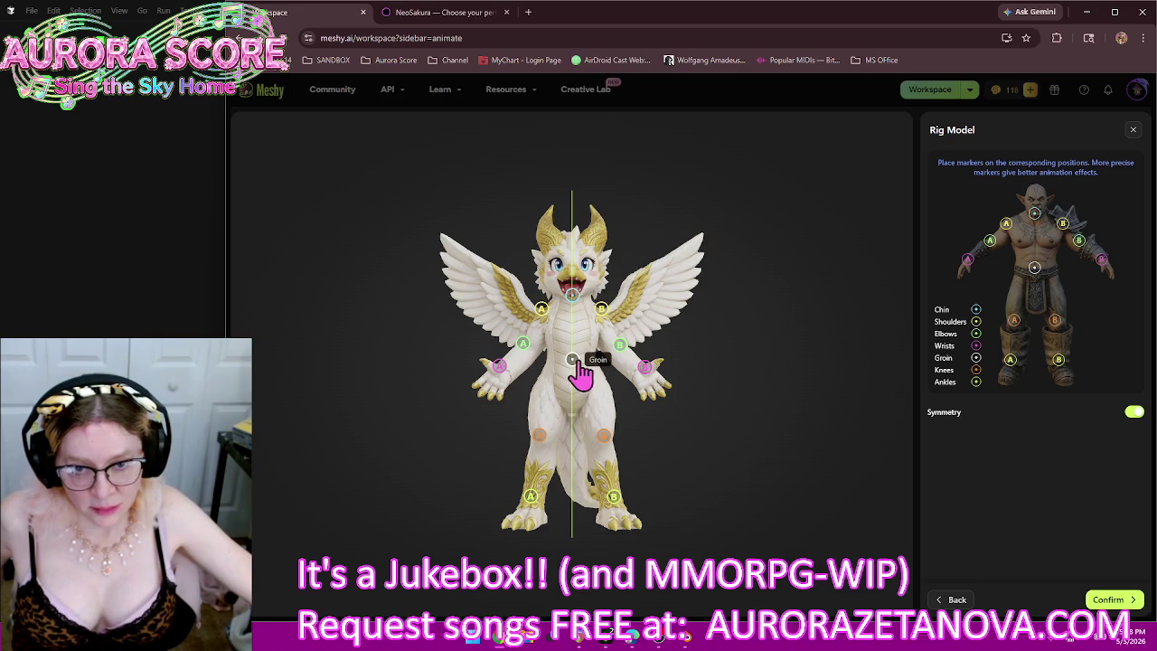
drag(573, 360, 573, 370)
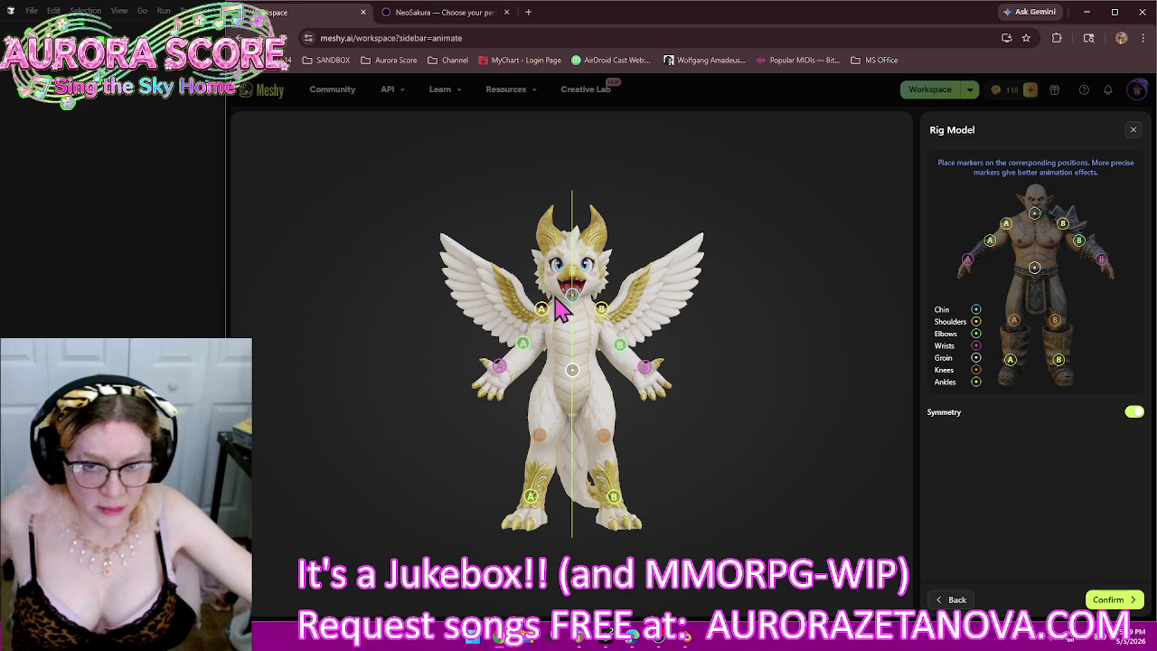
drag(541, 310, 550, 327)
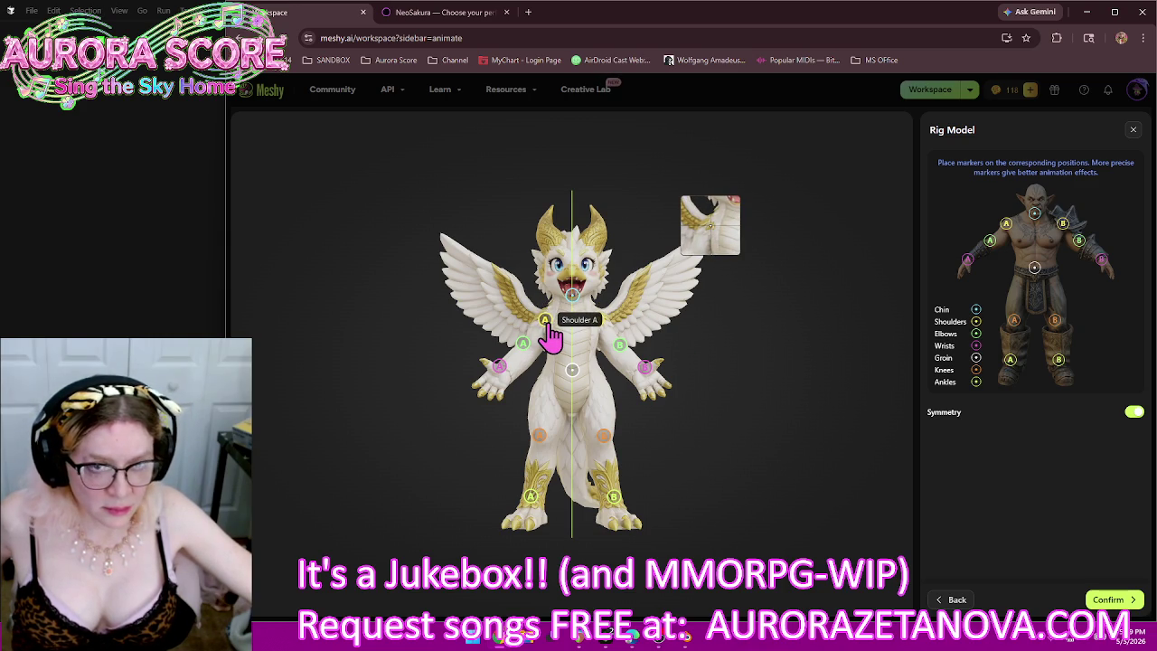
drag(550, 334, 549, 336)
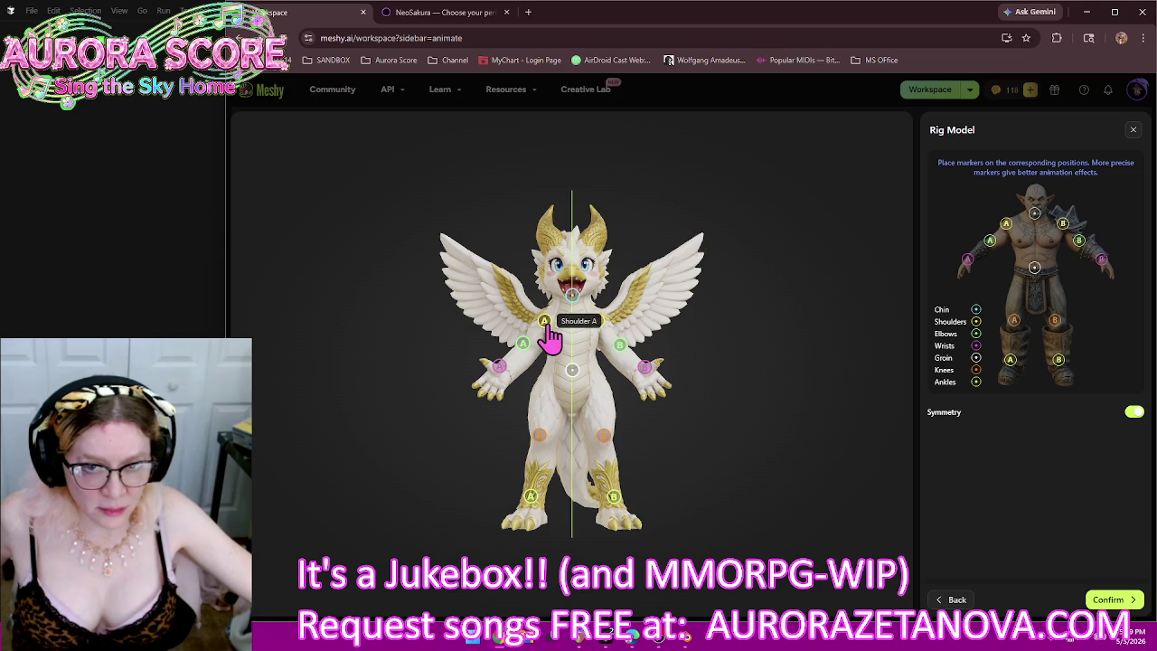
Step: Place the elbow, wrist, knee and ankle markers onto the dragon's arms and legs
drag(523, 345, 528, 351)
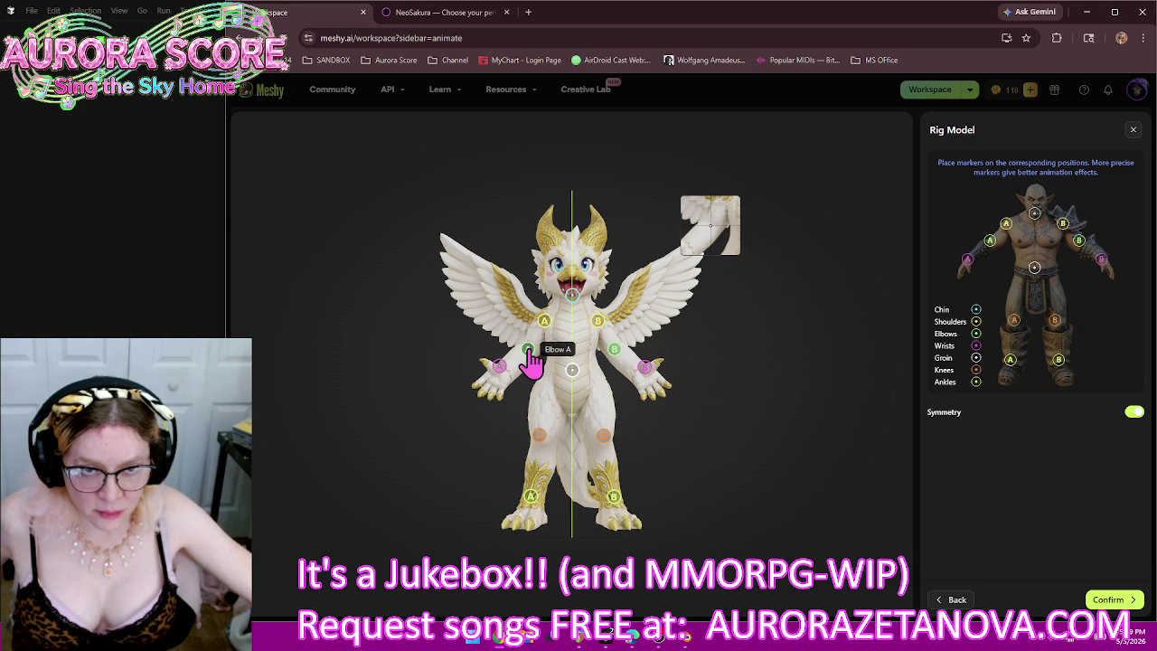
drag(530, 351, 532, 350)
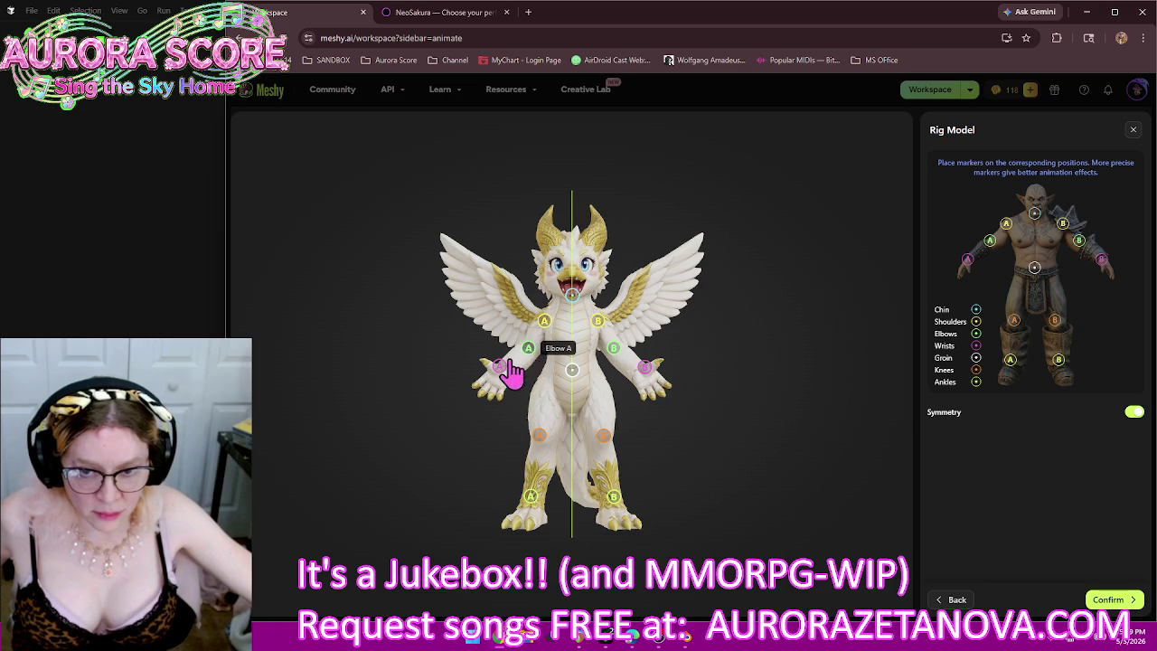
drag(500, 366, 507, 370)
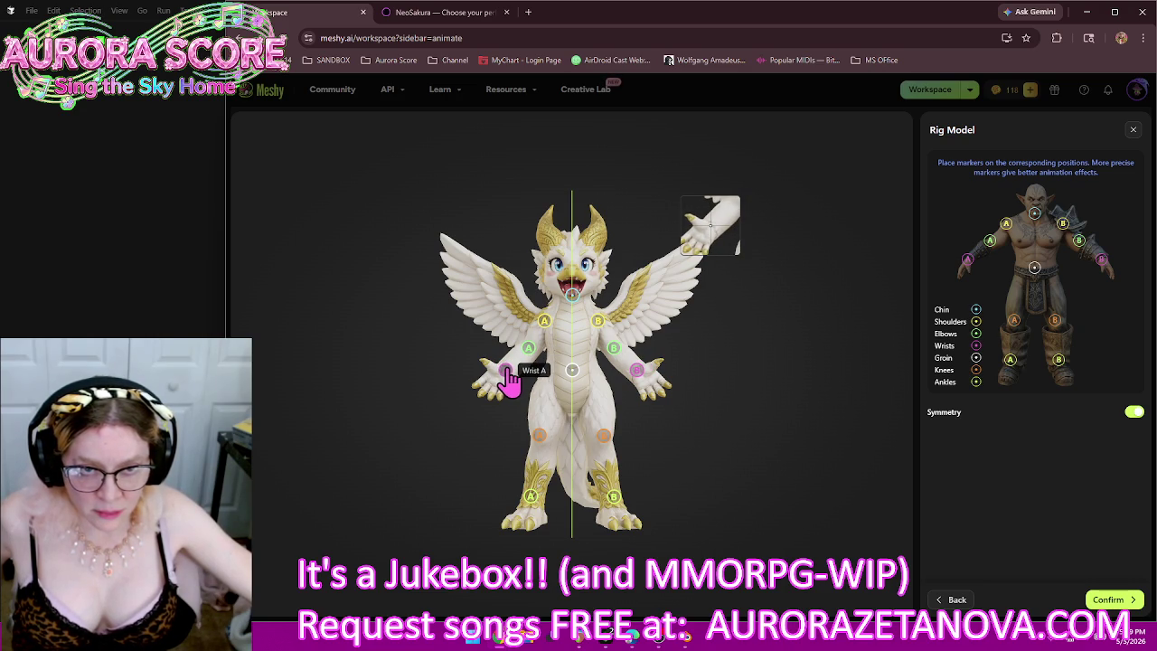
drag(508, 378, 508, 375)
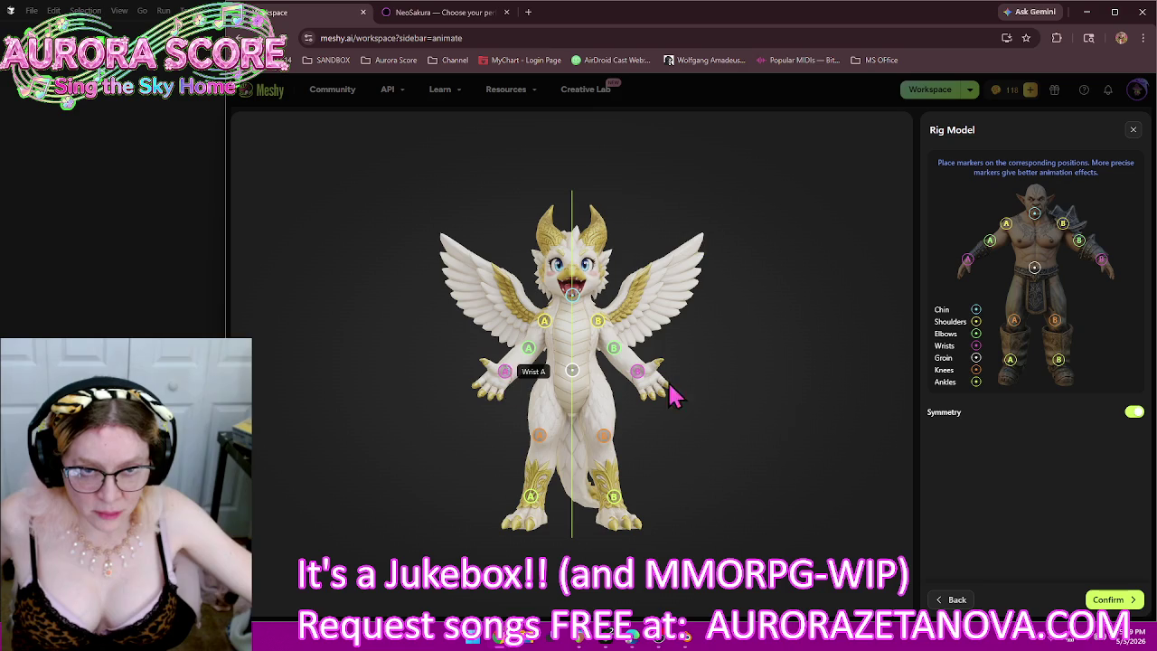
drag(539, 436, 543, 447)
drag(539, 445, 538, 445)
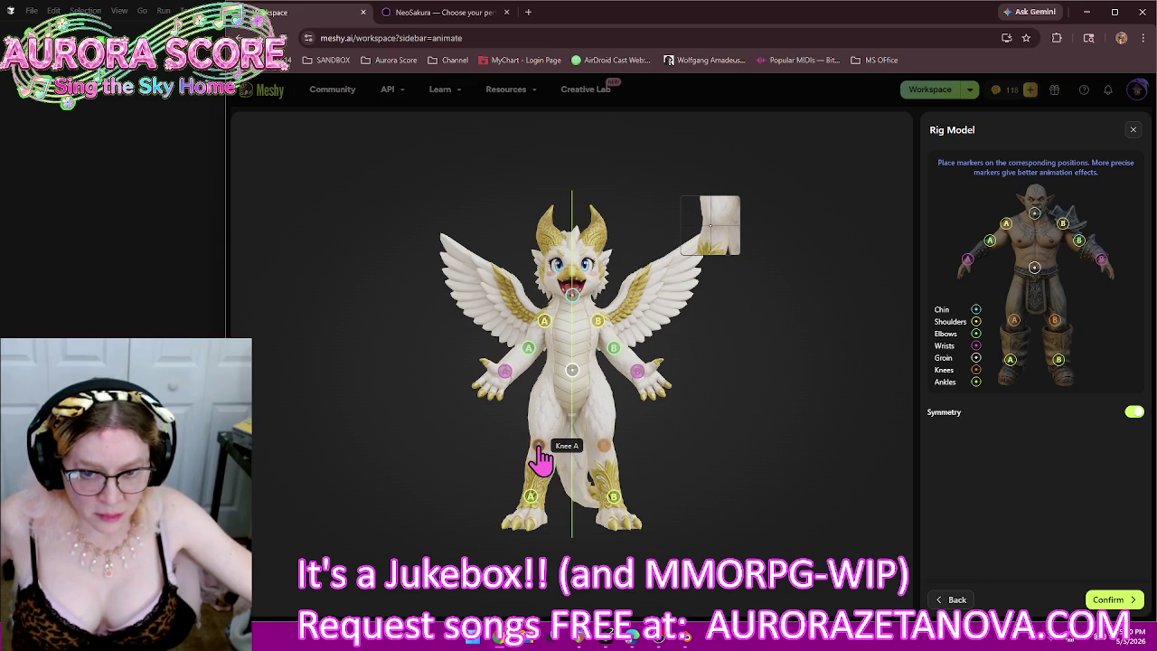
drag(532, 496, 538, 521)
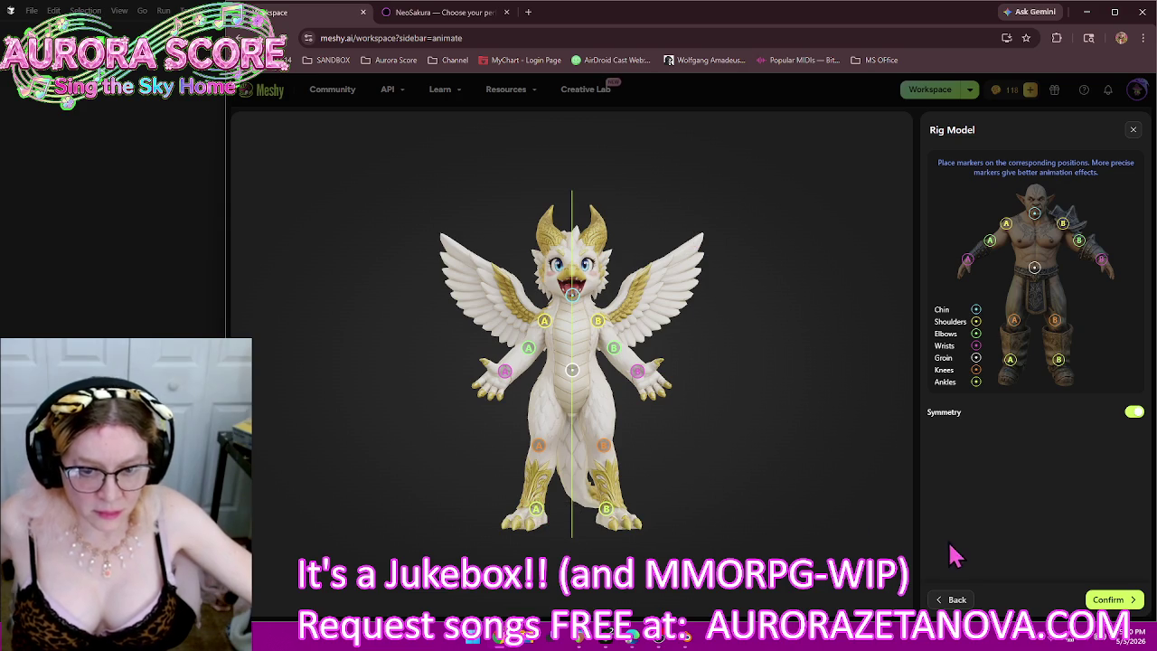
Step: Confirm the marker placement to generate the rig, then turn the rigged dragon to face front
click(1107, 599)
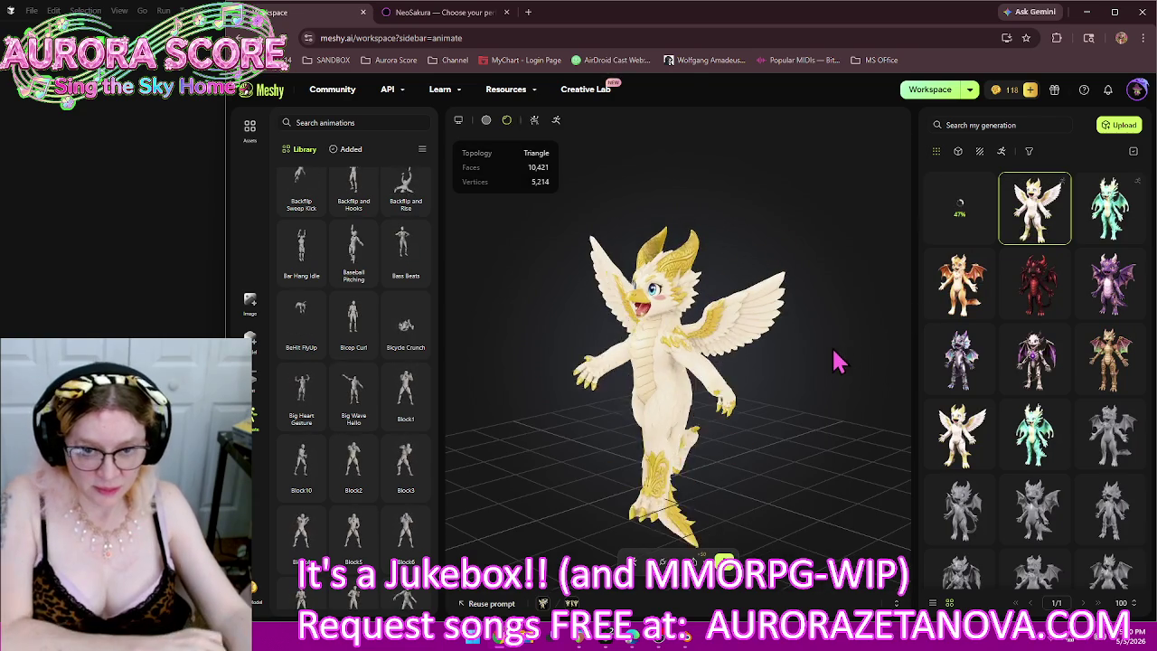
mouse_move(704, 413)
mouse_down()
mouse_move(768, 411)
mouse_move(764, 396)
mouse_move(754, 406)
mouse_up()
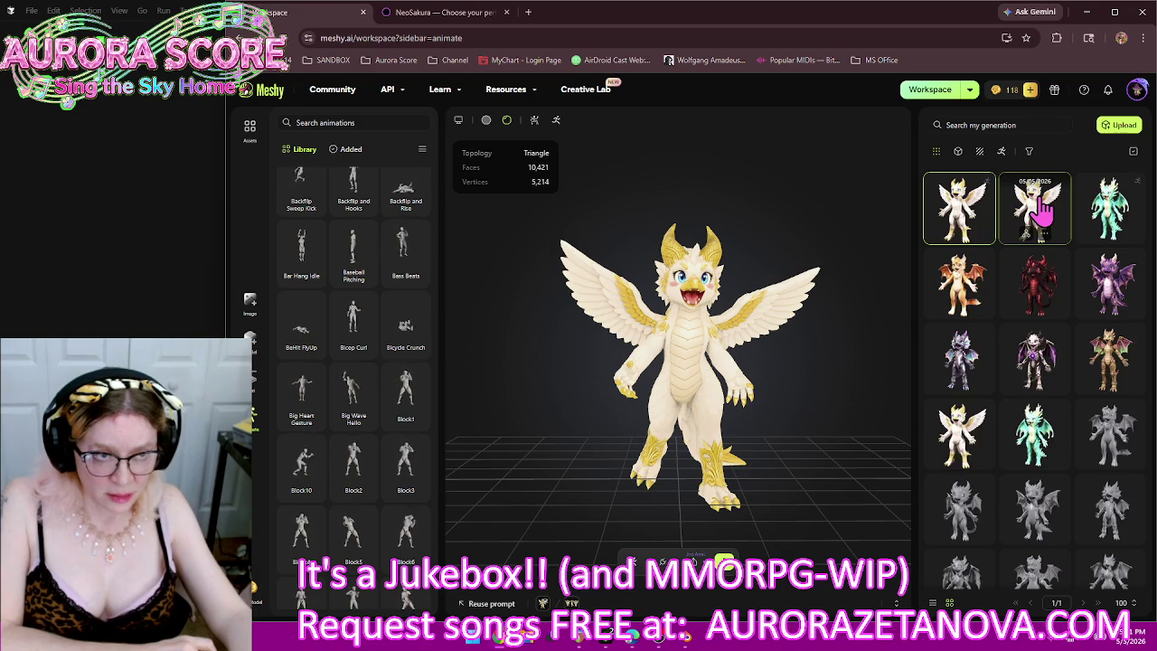
Step: Delete the second white-and-gold dragon generation and confirm the deletion
click(1041, 209)
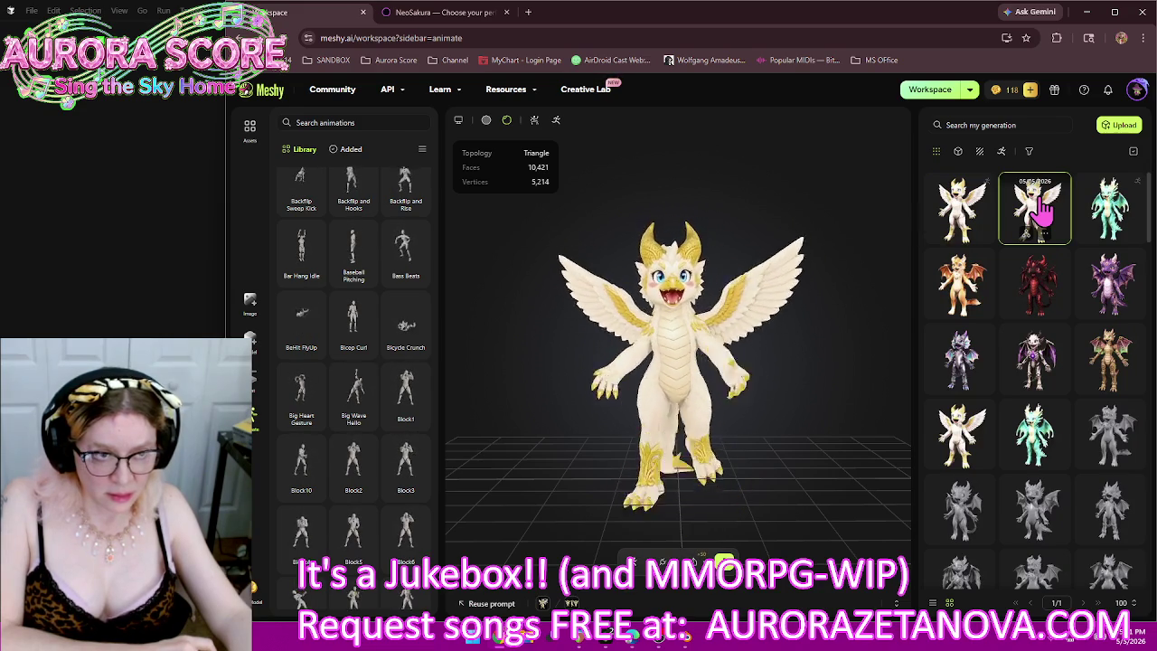
right_click(1053, 248)
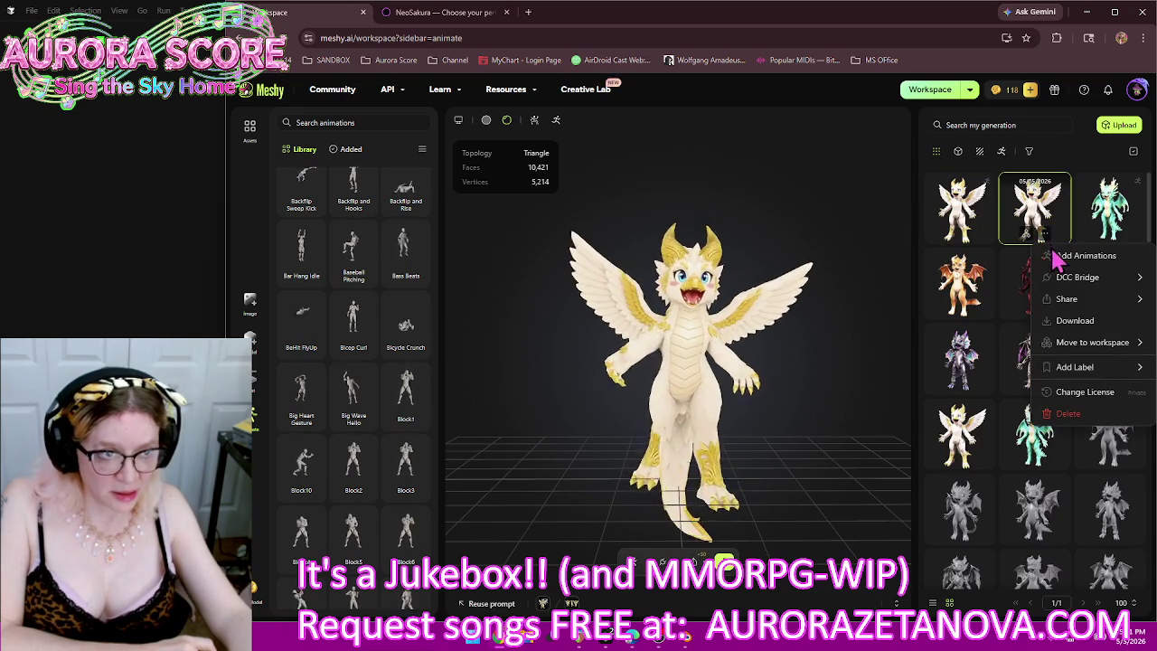
click(1069, 414)
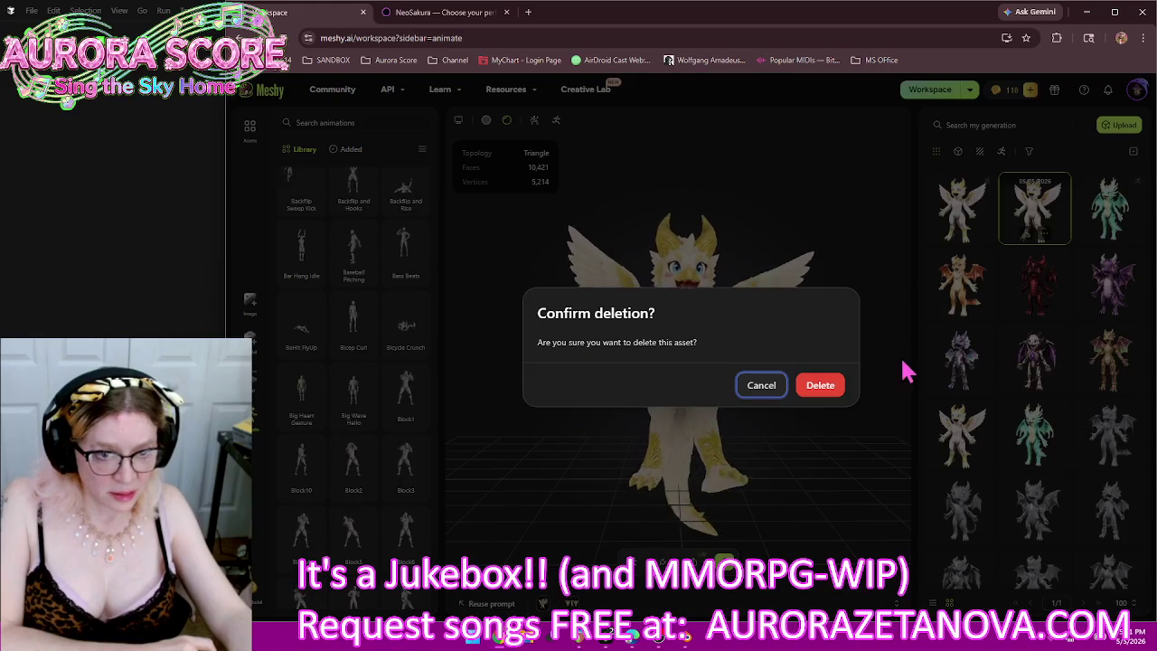
click(819, 403)
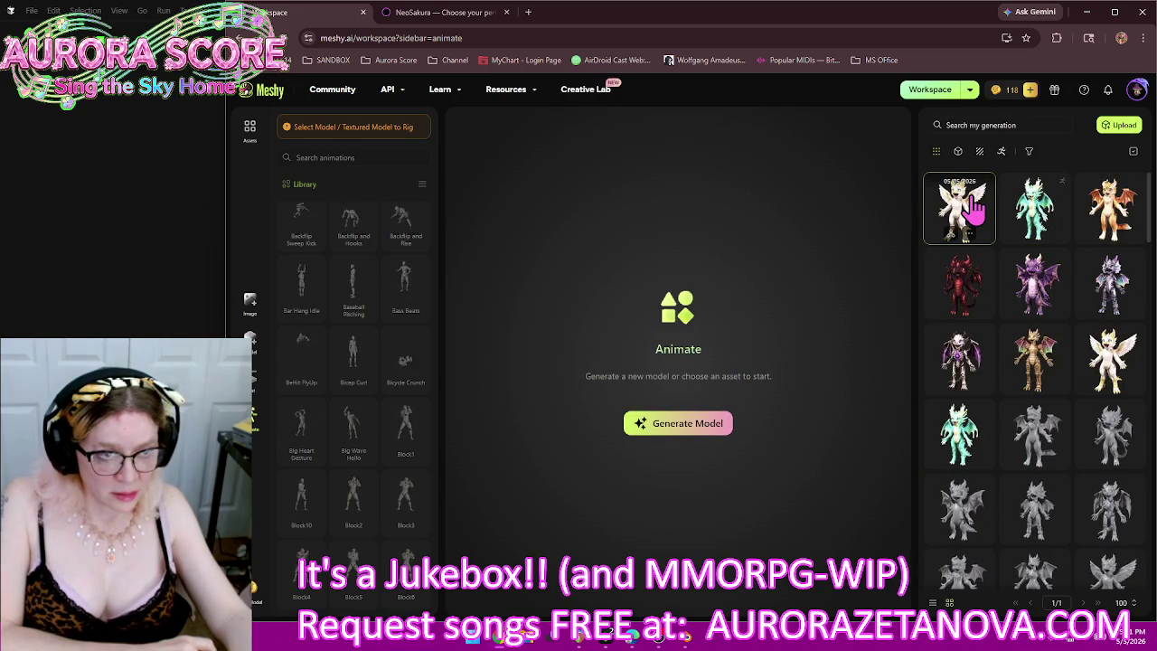
Step: Add 360 Power Spin Jump, Agree Gesture, Air Squat, Alert, All Night Dance and Angry animations
click(974, 208)
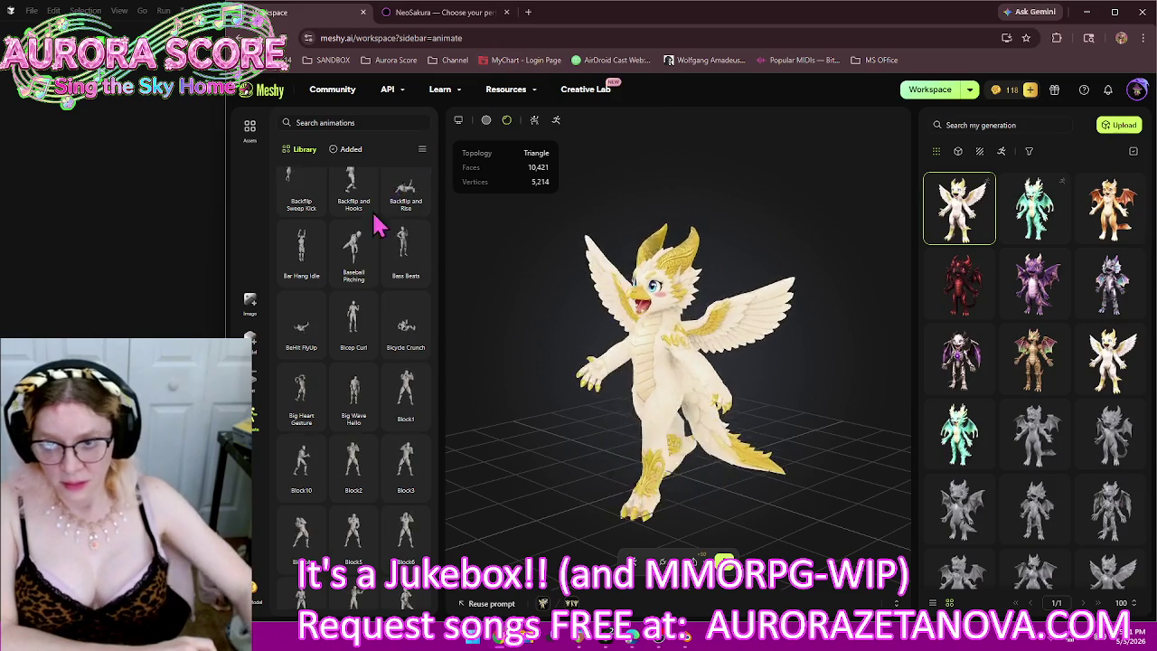
scroll(349, 250, up, 3)
scroll(349, 253, up, 3)
scroll(348, 262, up, 3)
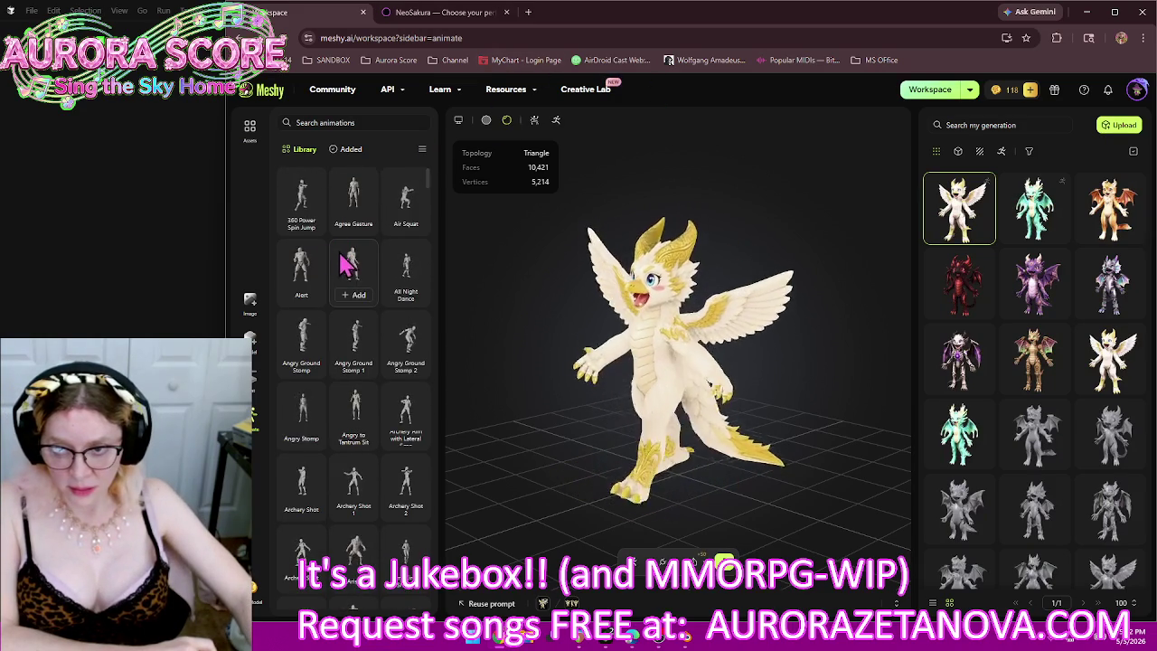
click(301, 224)
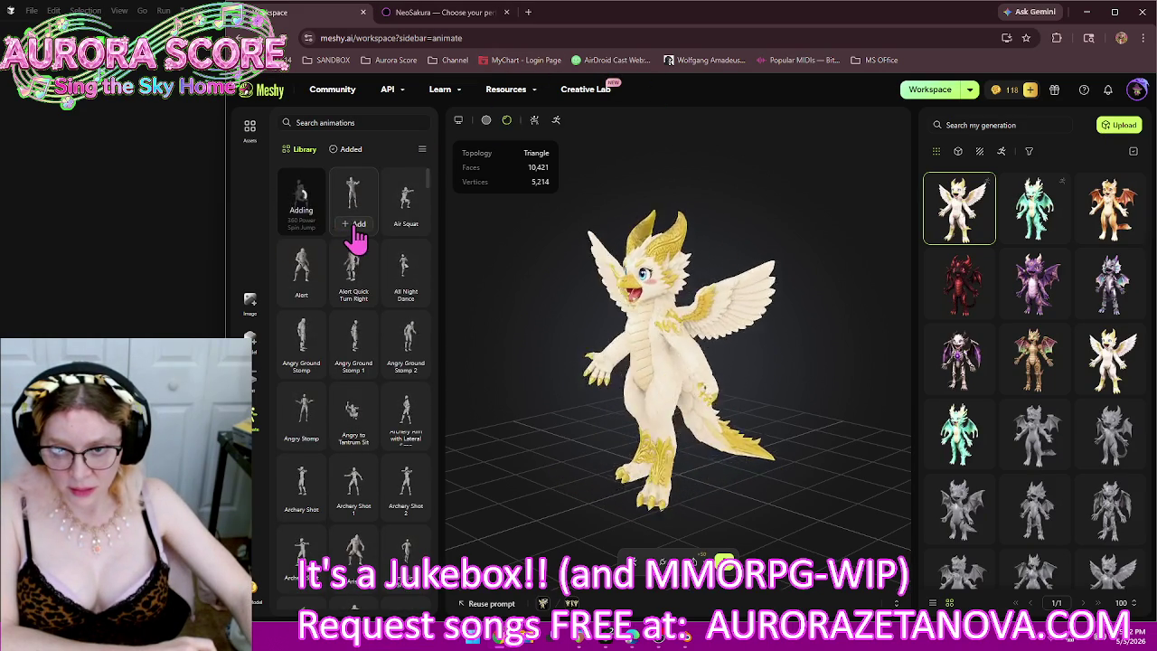
click(357, 226)
click(407, 226)
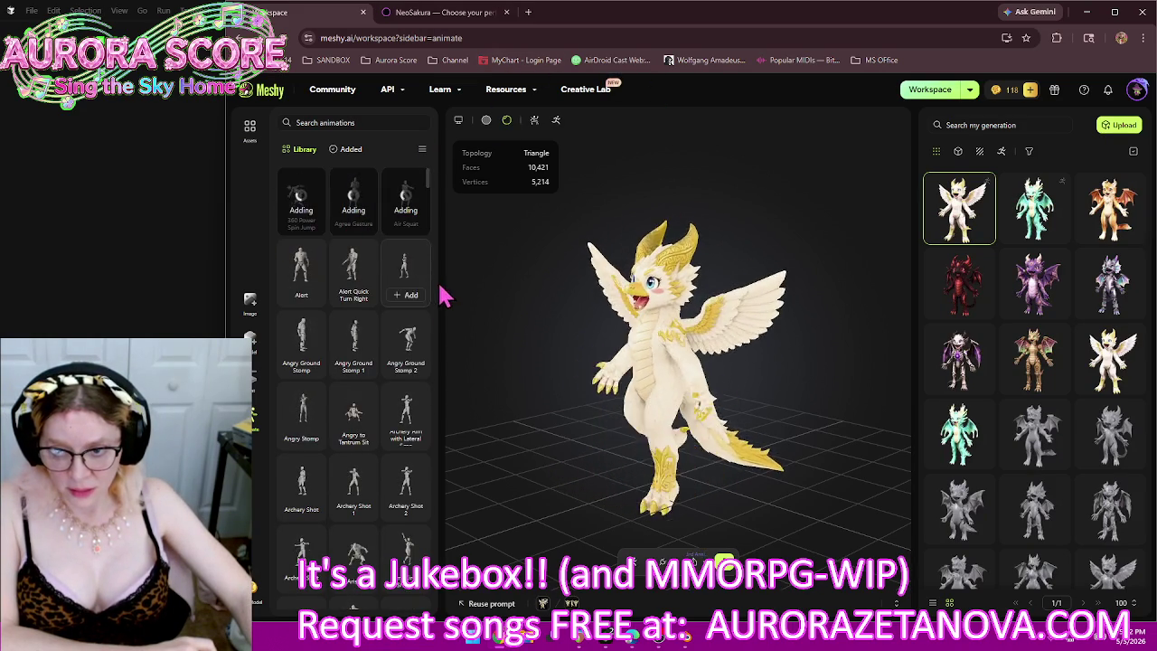
click(298, 309)
mouse_move(405, 271)
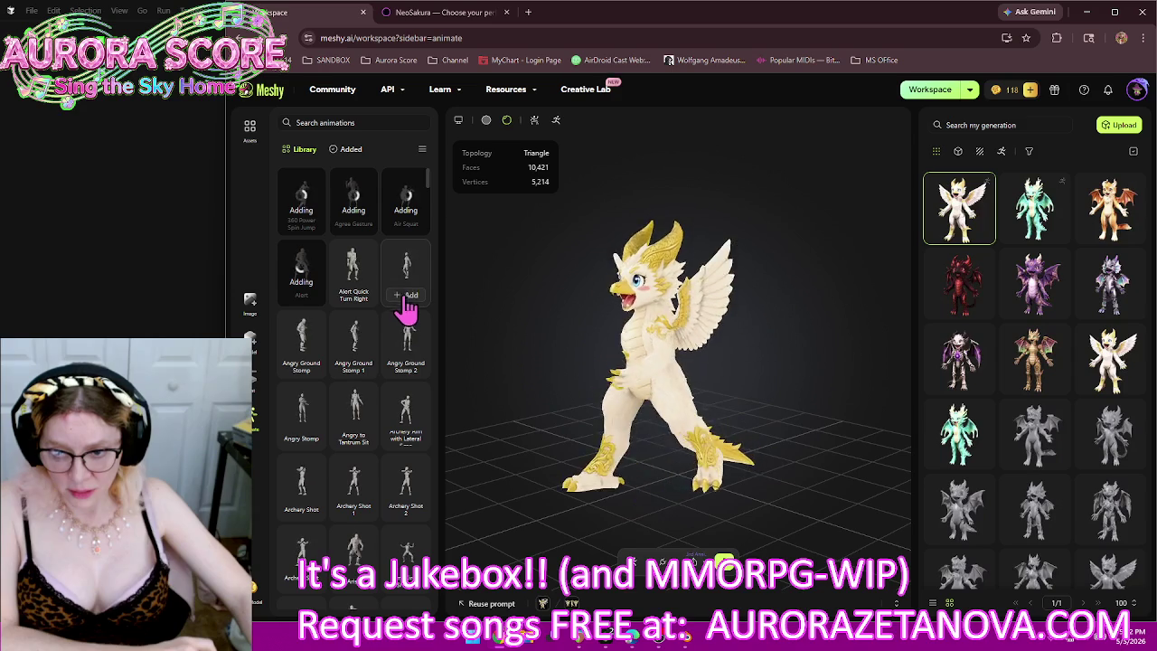
click(406, 298)
click(357, 369)
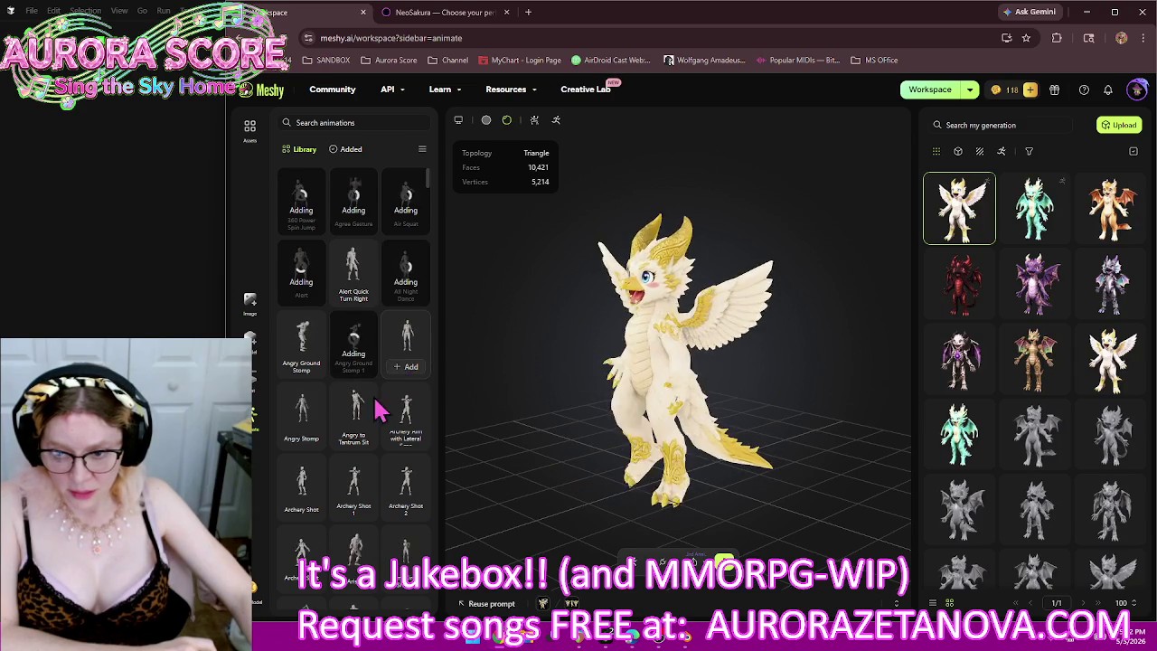
click(301, 438)
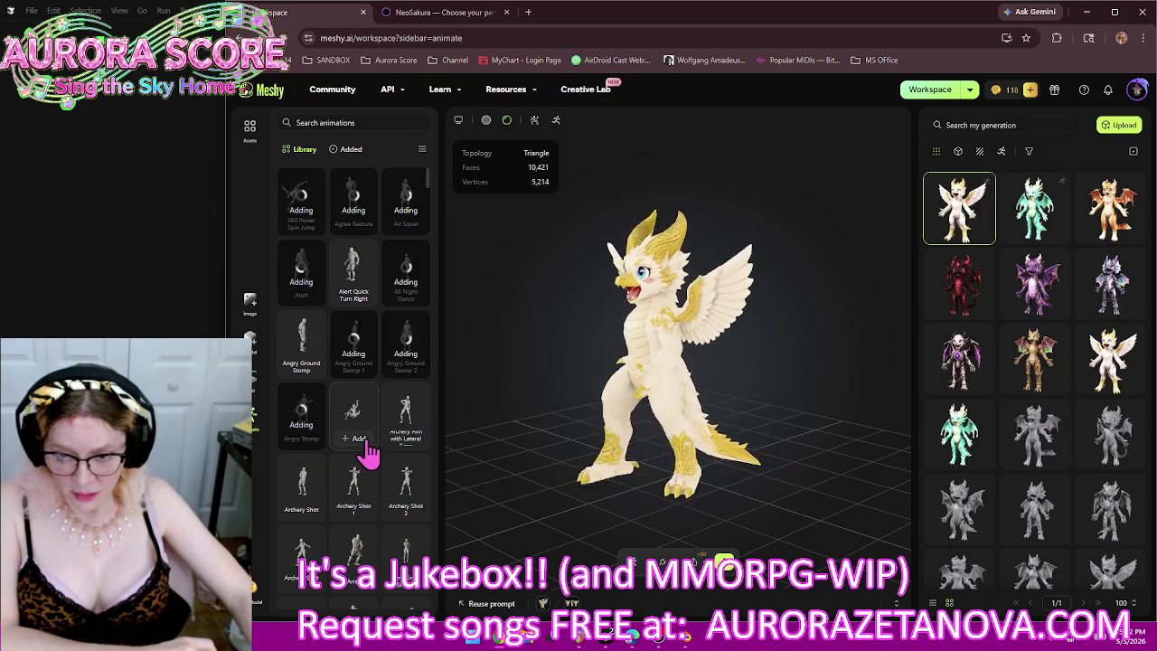
click(366, 444)
Step: Add Arm Circle Shuffle, Axe Spin Attack, Backflips, Baseball Pitching, Bass Beats, Bicep Curl and Bicycle Crunch
scroll(362, 407, down, 3)
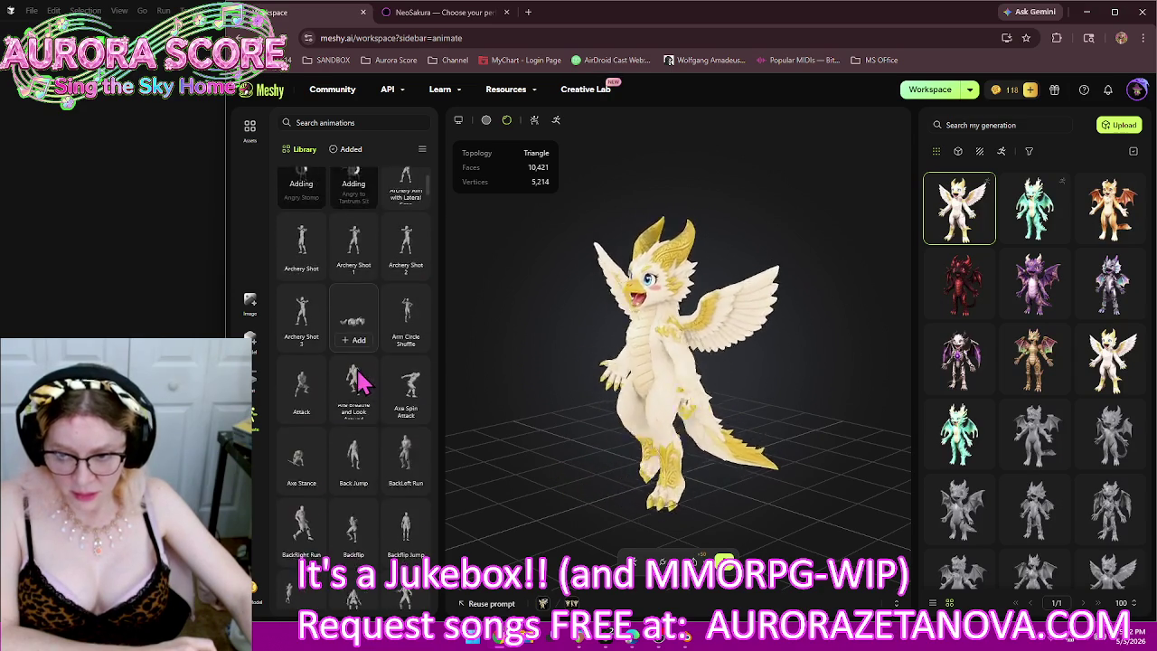
scroll(360, 380, down, 2)
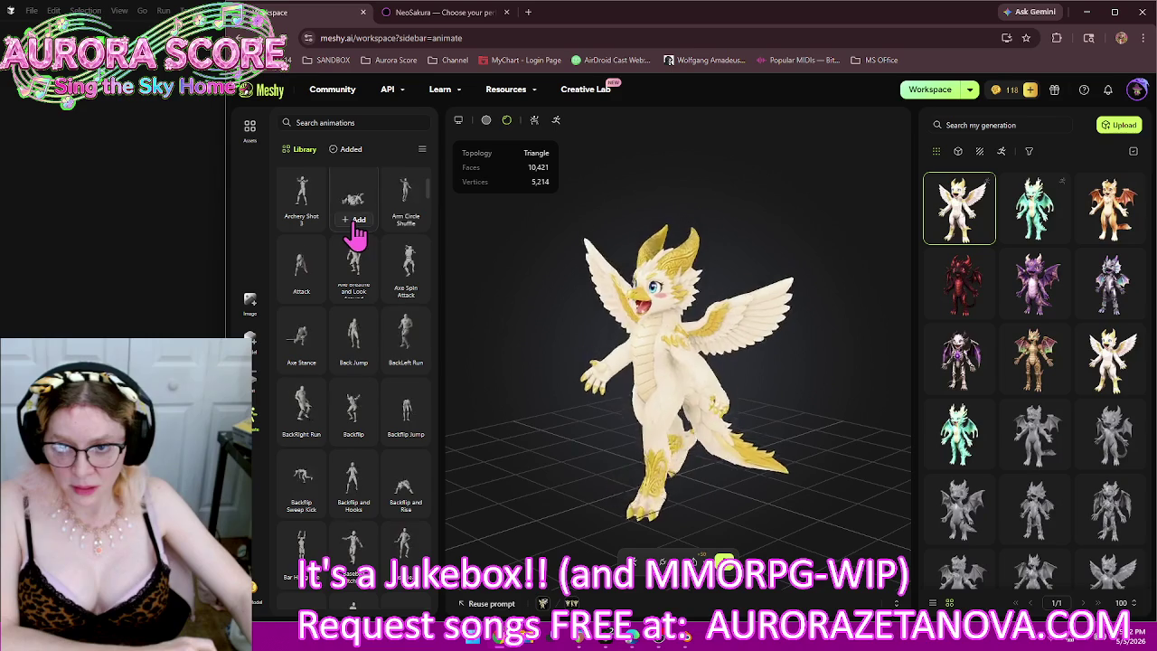
click(356, 224)
click(410, 219)
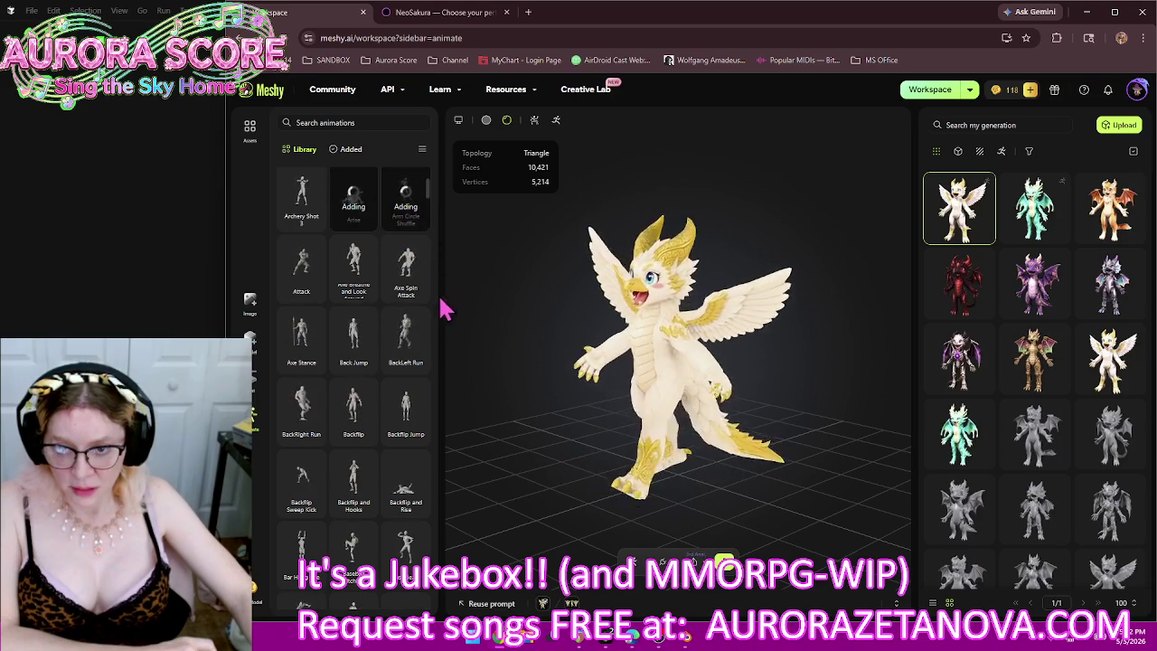
click(404, 298)
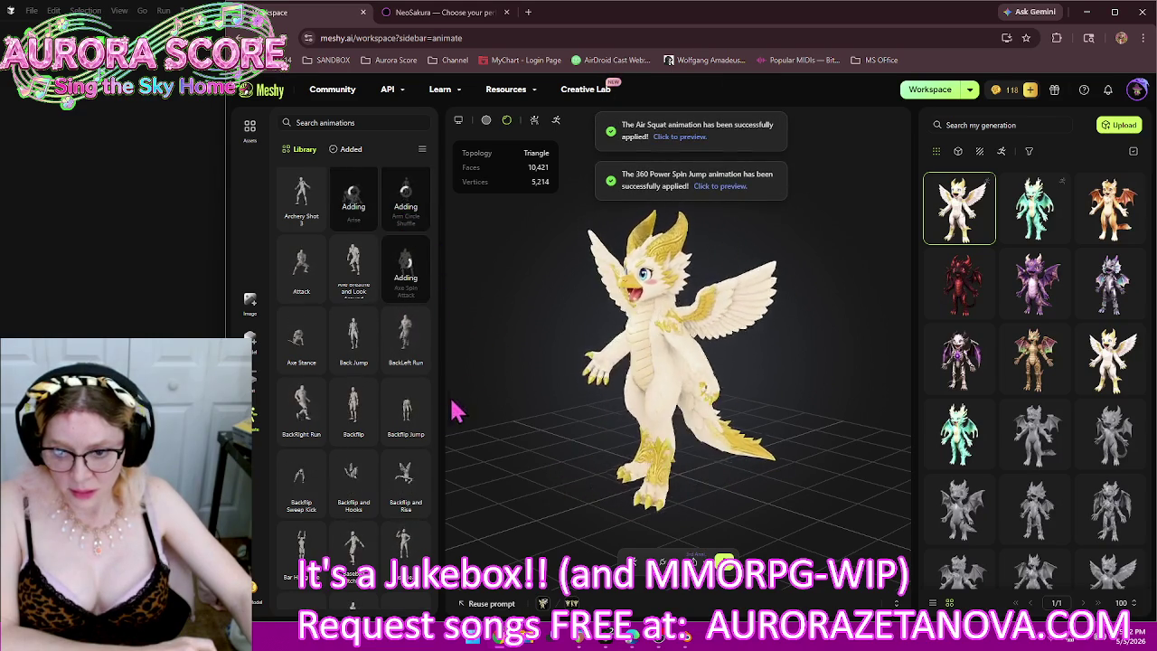
click(357, 433)
click(405, 483)
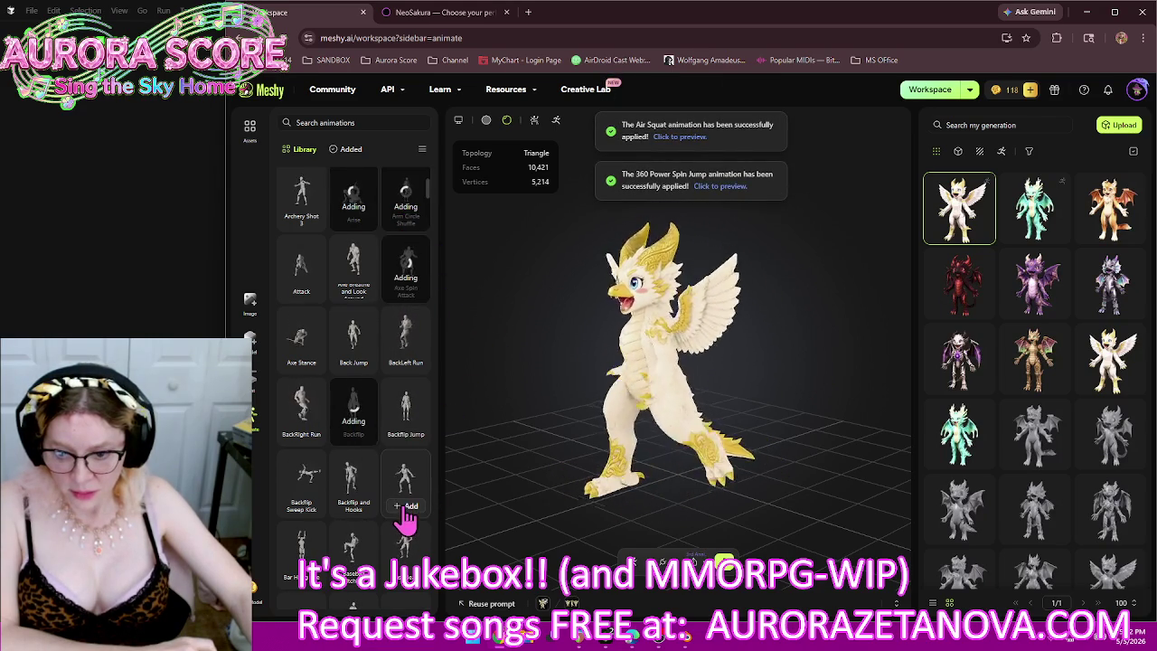
click(355, 578)
click(406, 578)
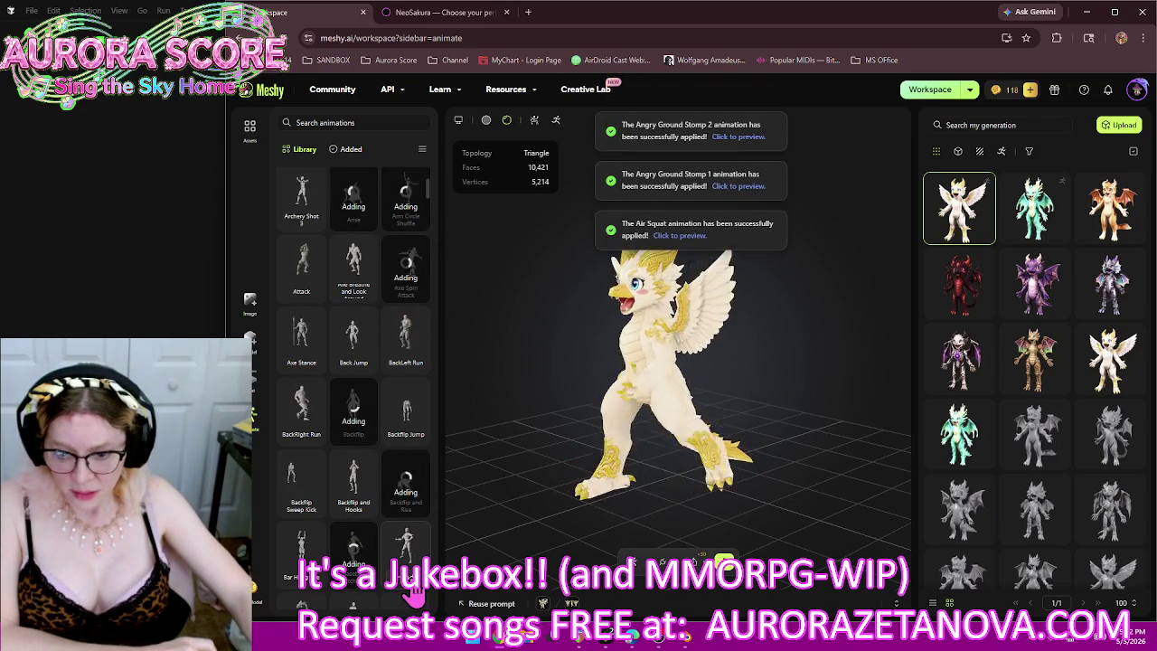
scroll(382, 424, down, 1)
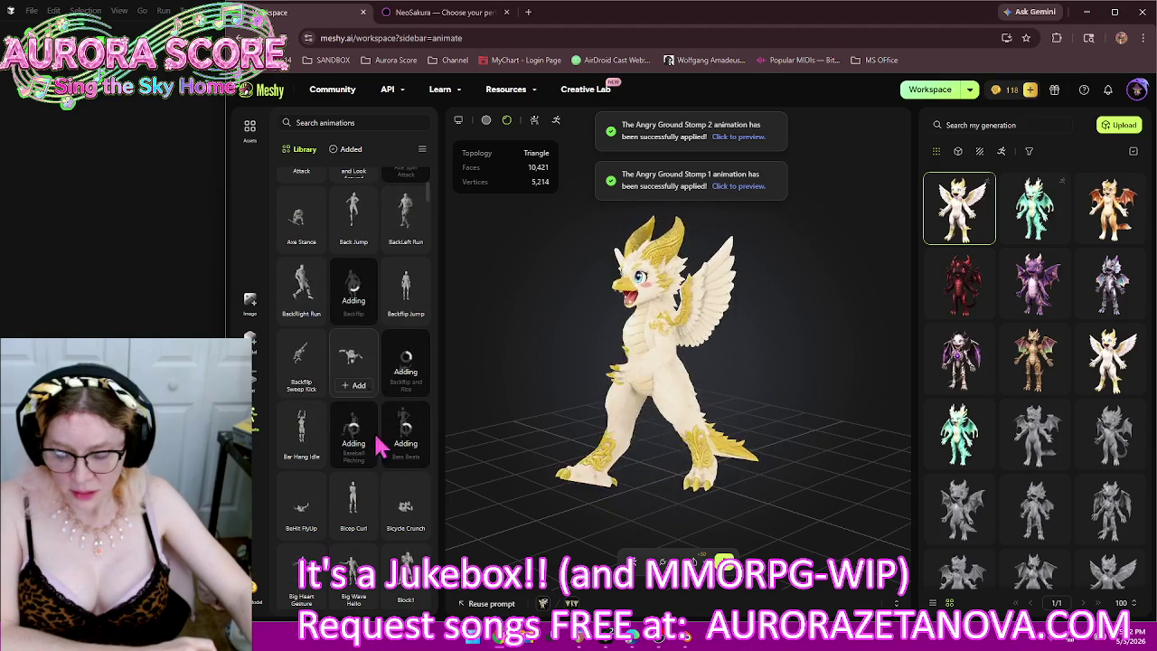
click(353, 533)
click(404, 528)
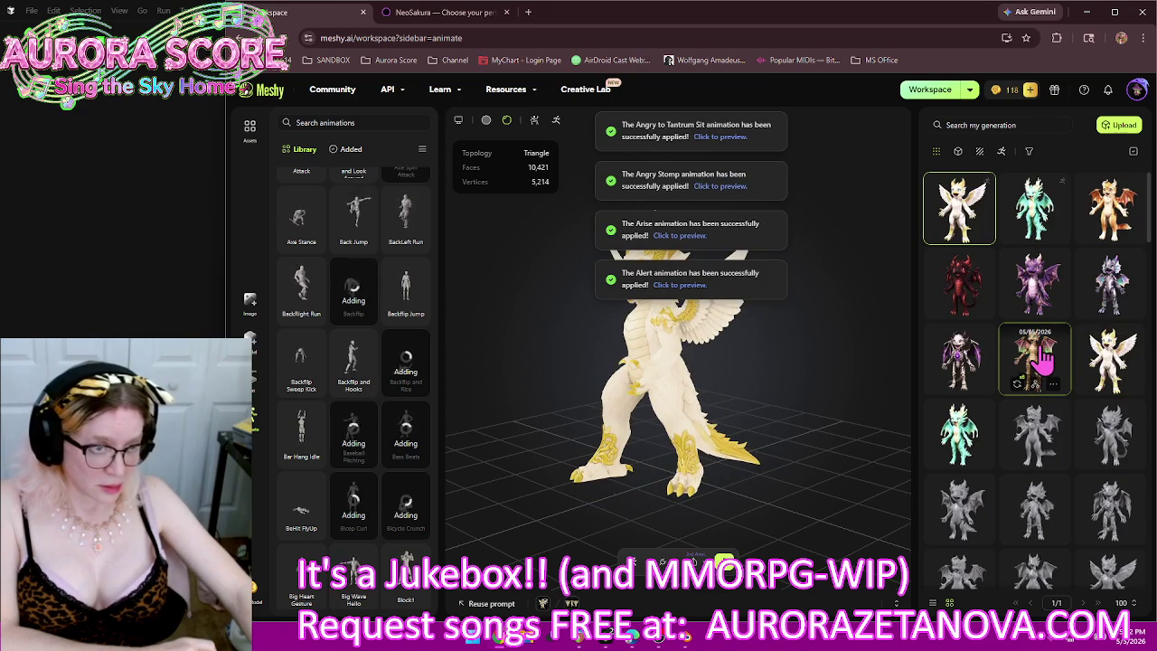
Step: Rig the gold steampunk dragon as a Humanoid with a height of about 1.82 m
click(1055, 378)
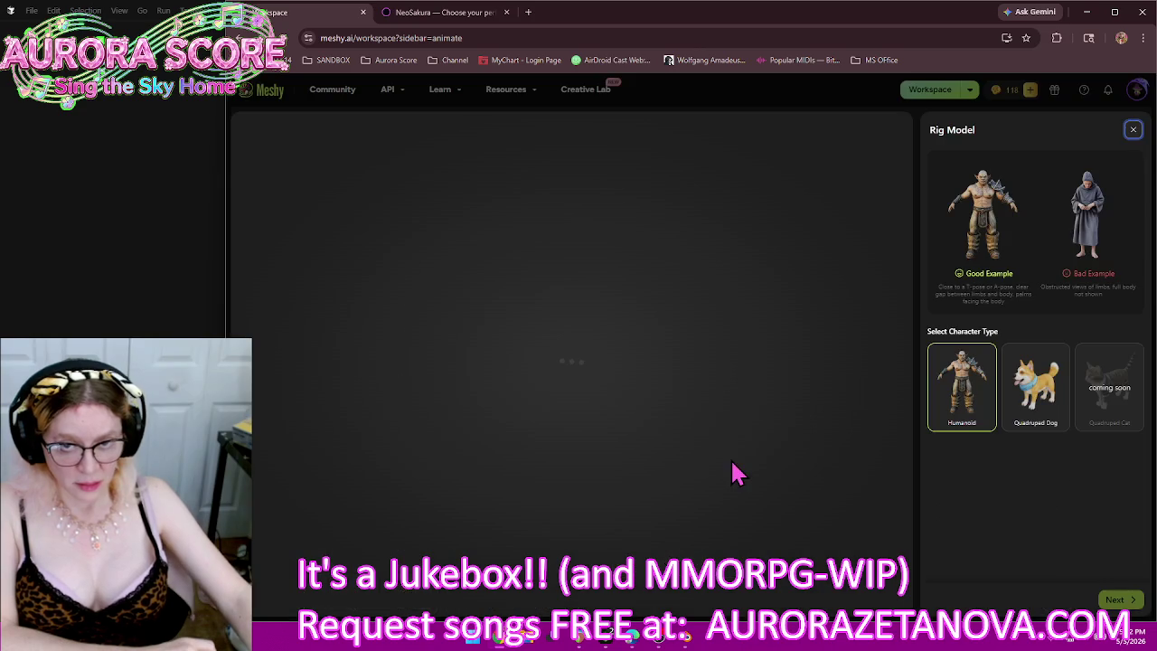
click(1117, 599)
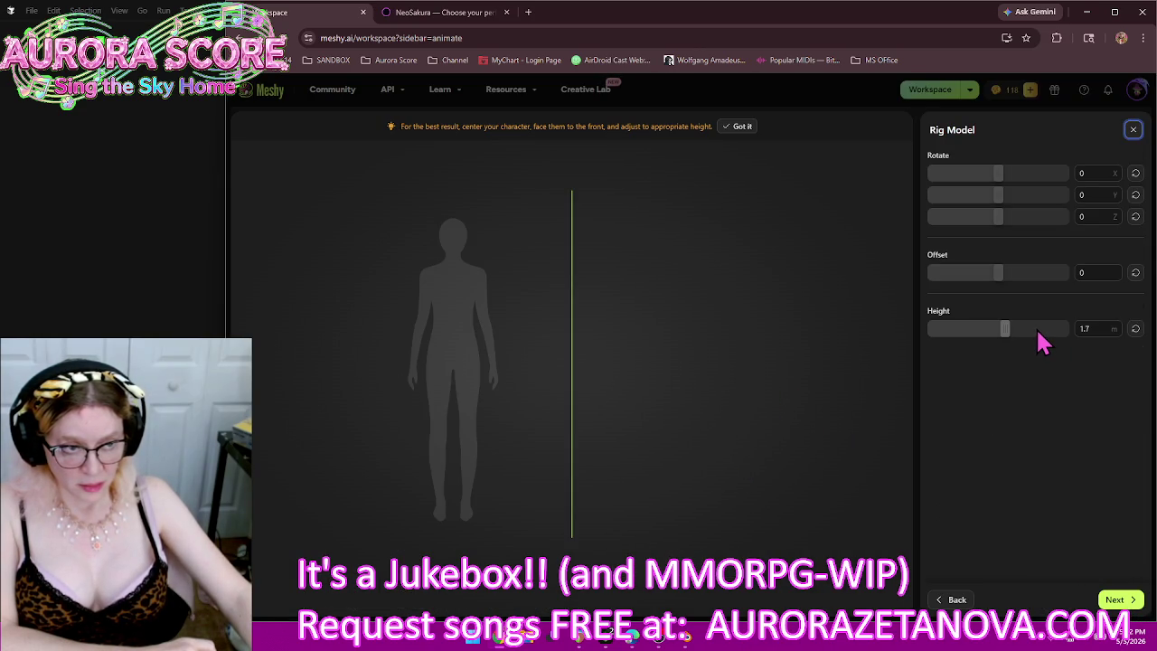
click(1039, 330)
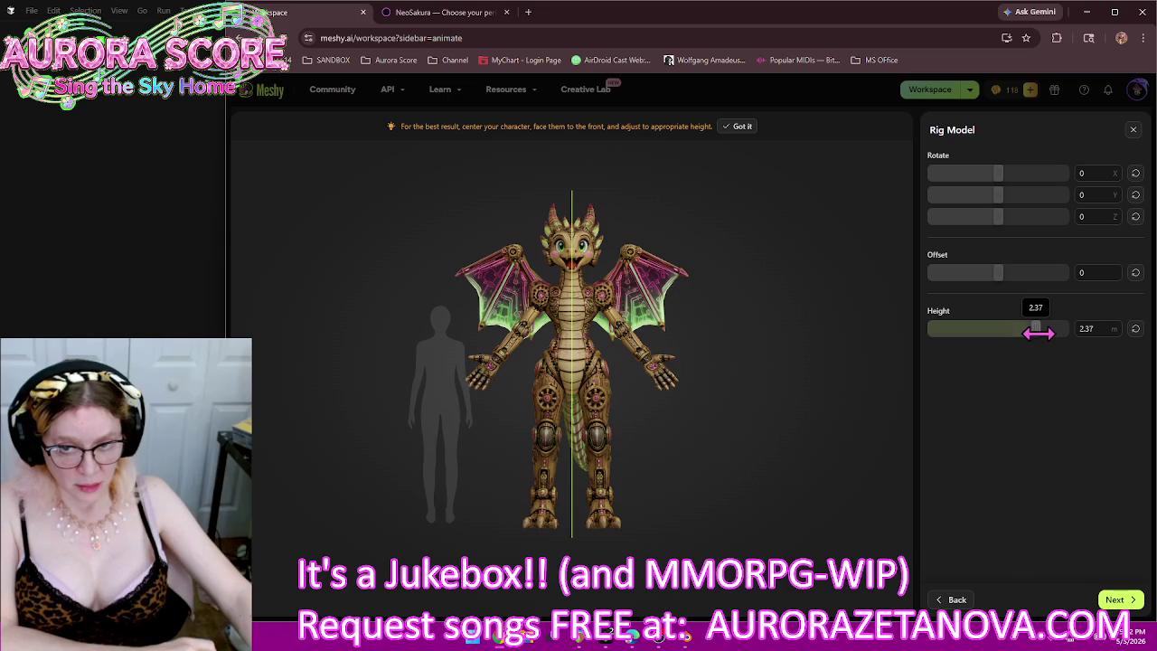
drag(1038, 333, 1012, 344)
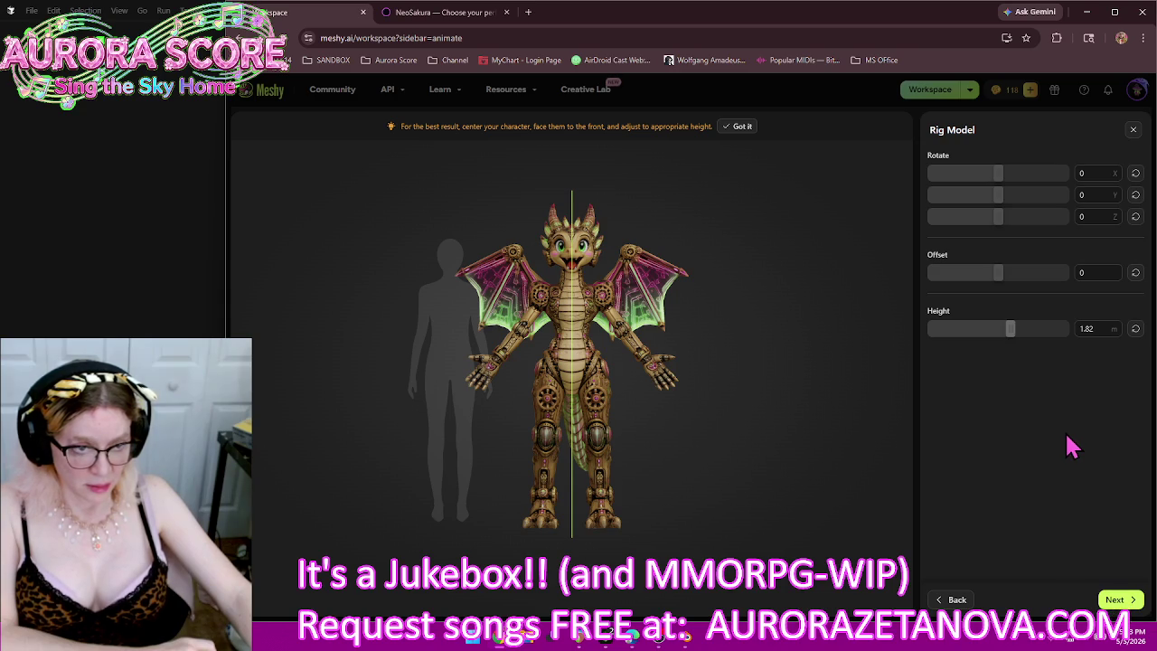
click(1115, 599)
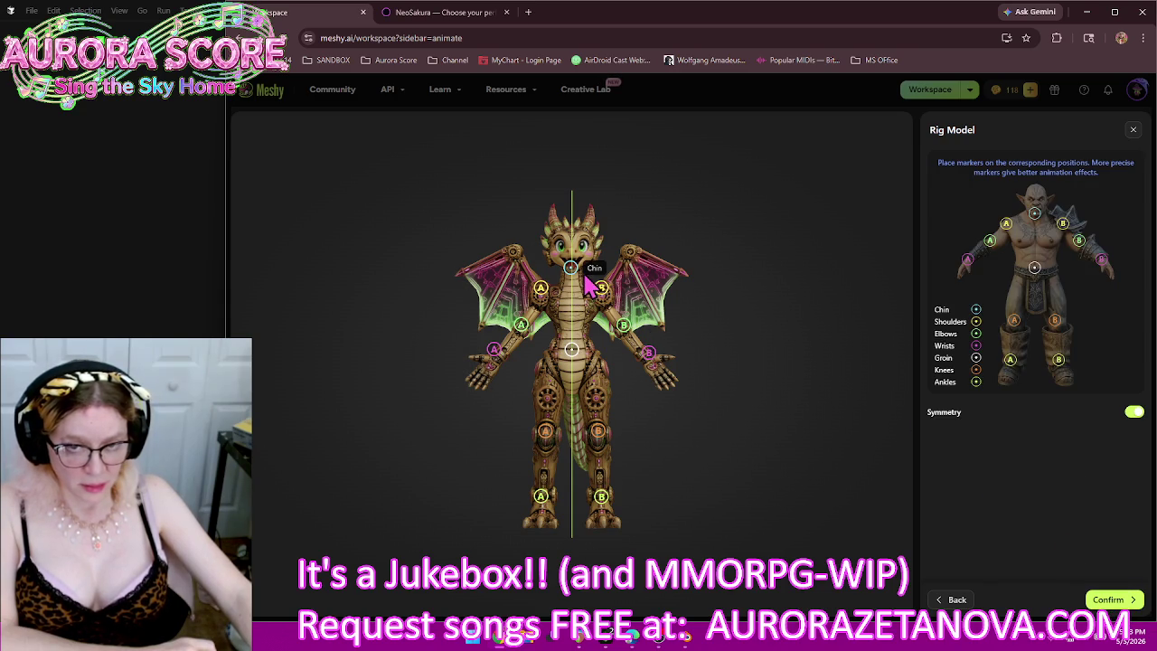
Step: Place the Chin, Shoulder A, Groin, Knee and Ankle markers on the gold dragon, then confirm
drag(574, 276, 577, 281)
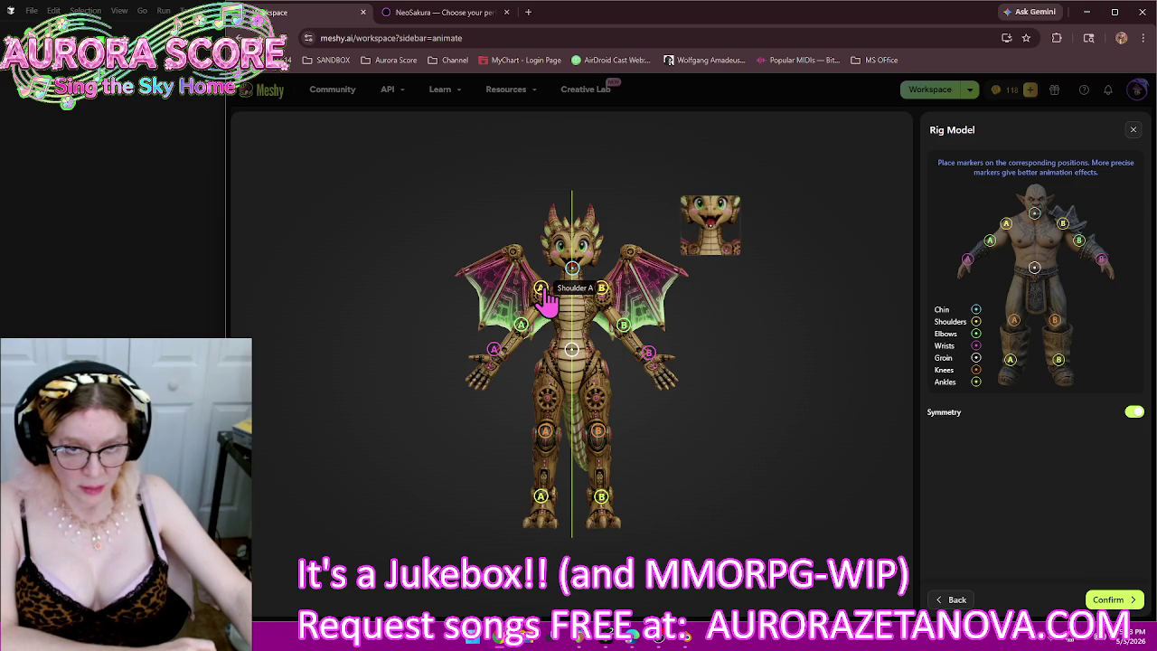
drag(543, 290, 551, 301)
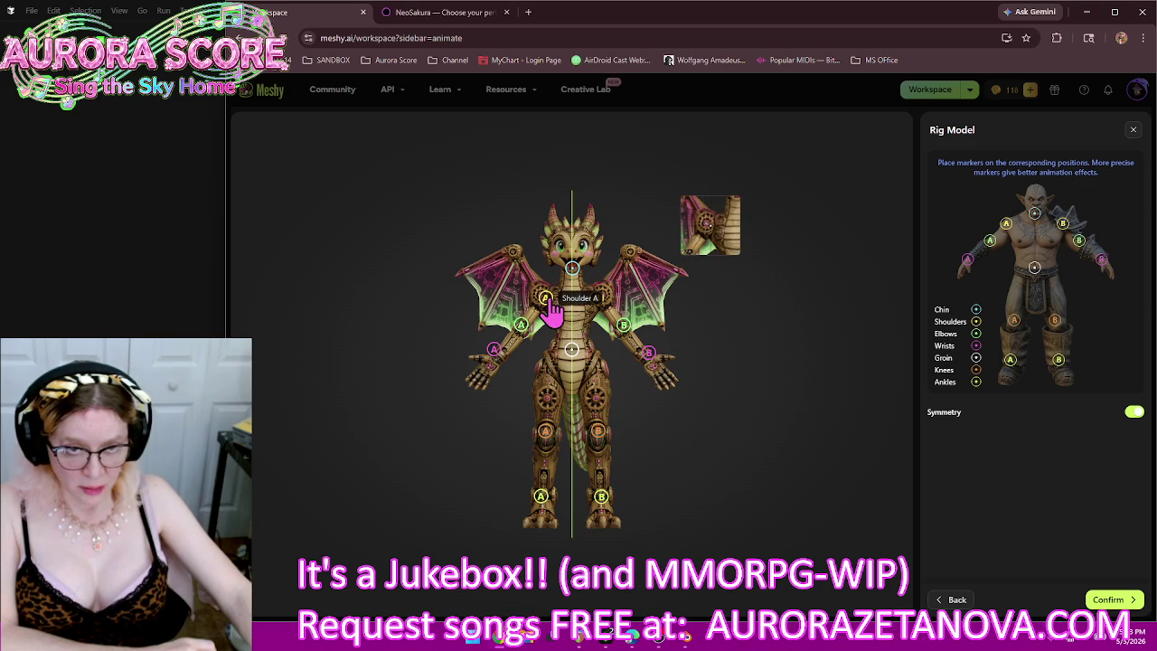
drag(551, 302, 496, 360)
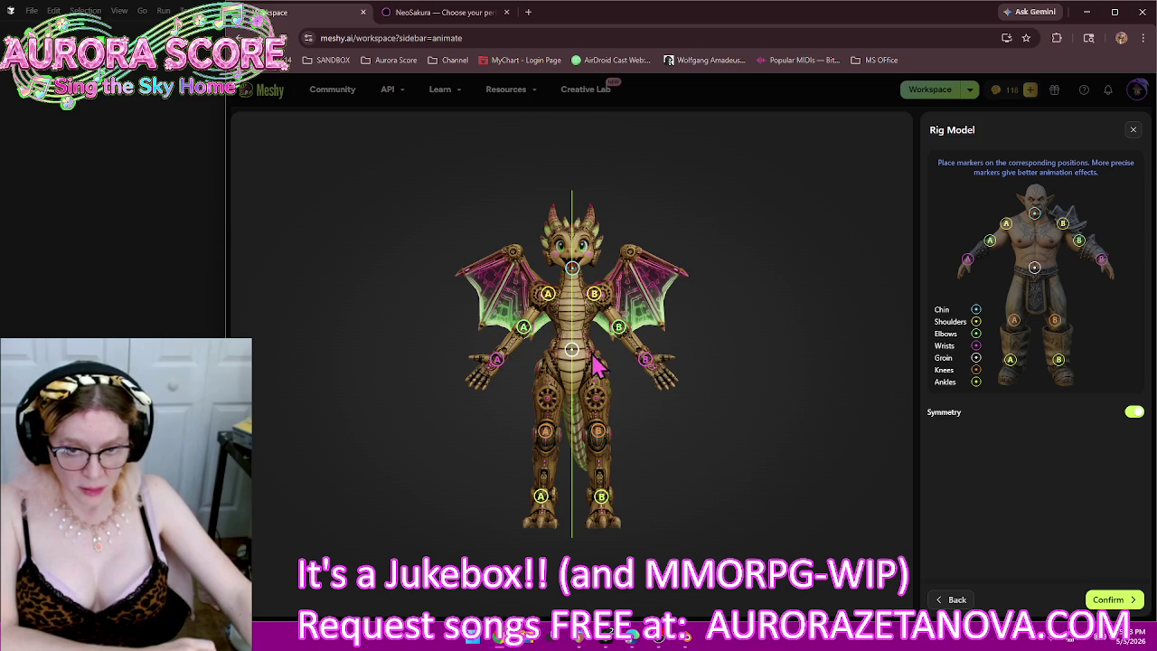
drag(572, 352, 572, 354)
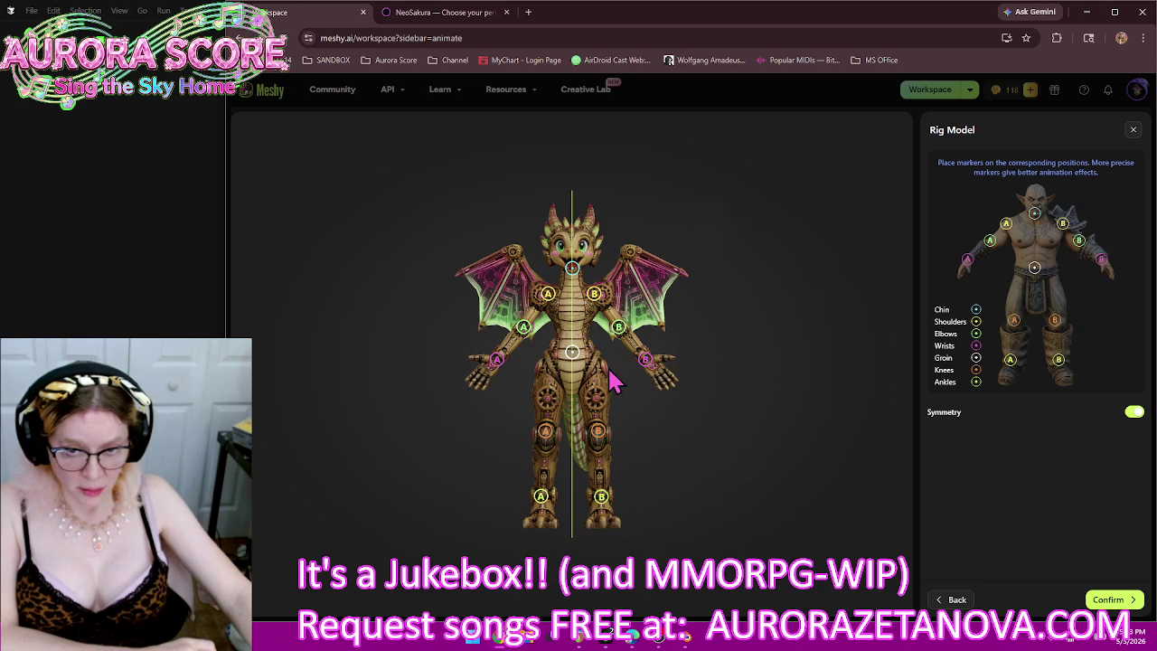
drag(545, 431, 547, 445)
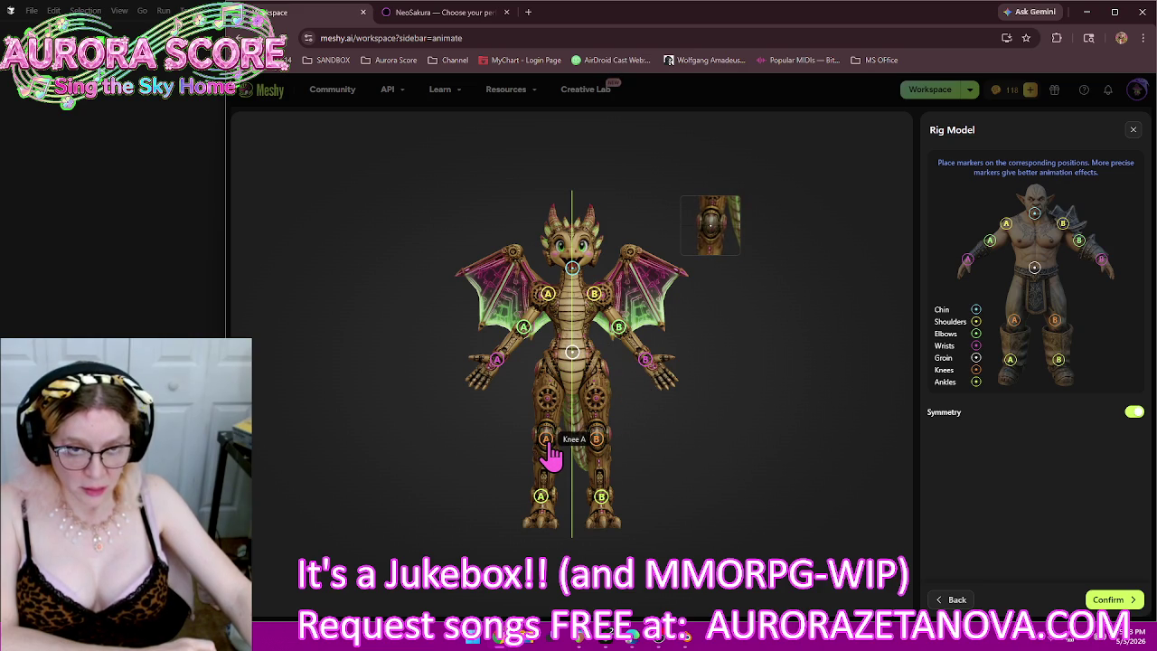
drag(540, 499, 542, 505)
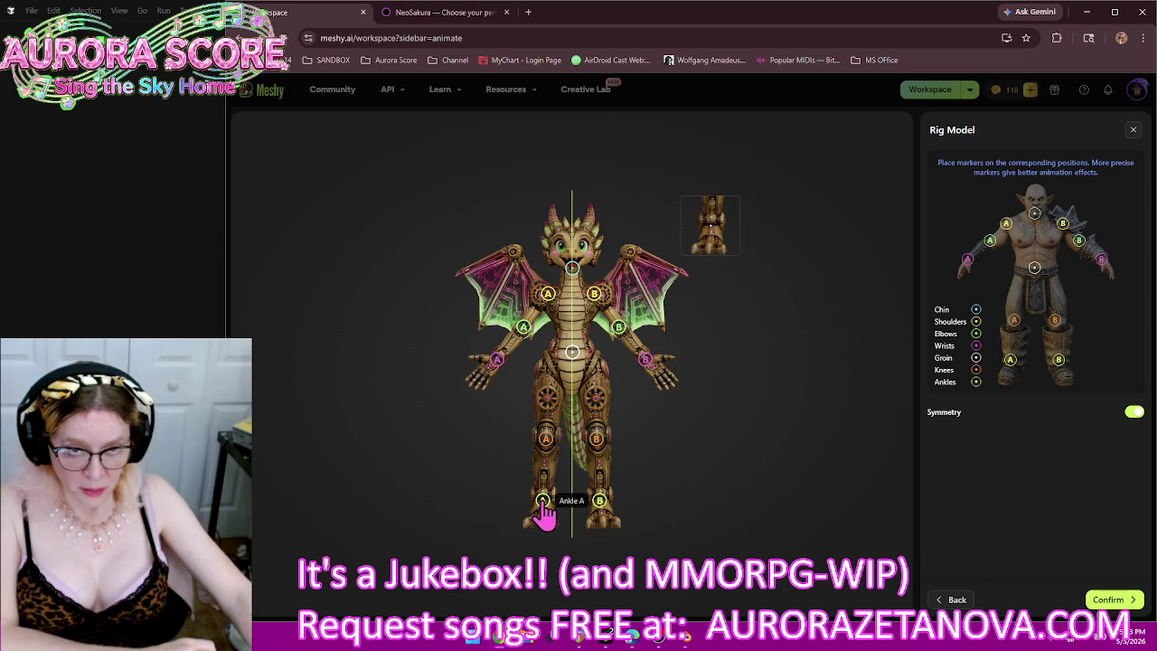
drag(540, 504, 544, 506)
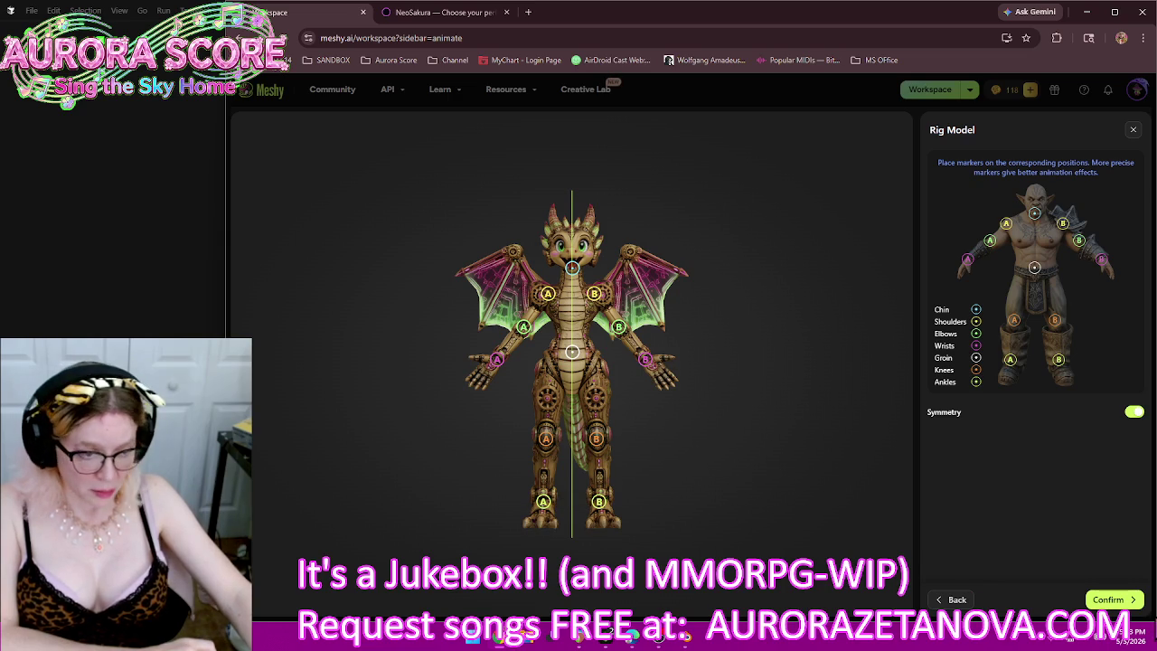
click(1120, 601)
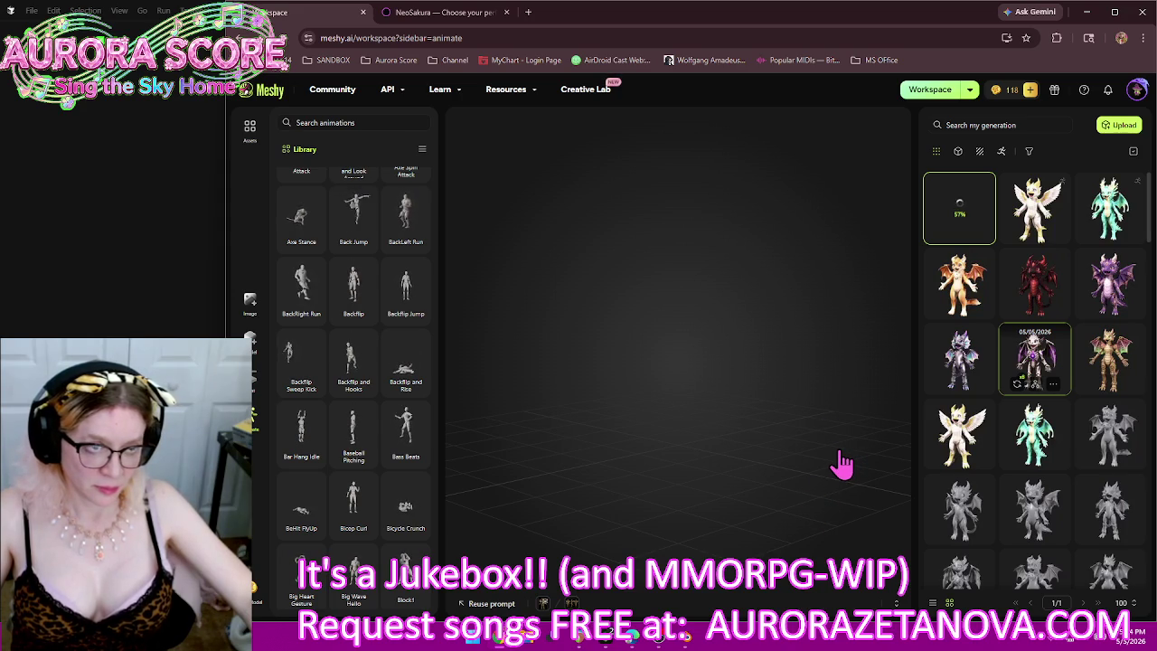
Step: Deselect the processing gold dragon and load the purple skeletal dragon for rigging
click(852, 497)
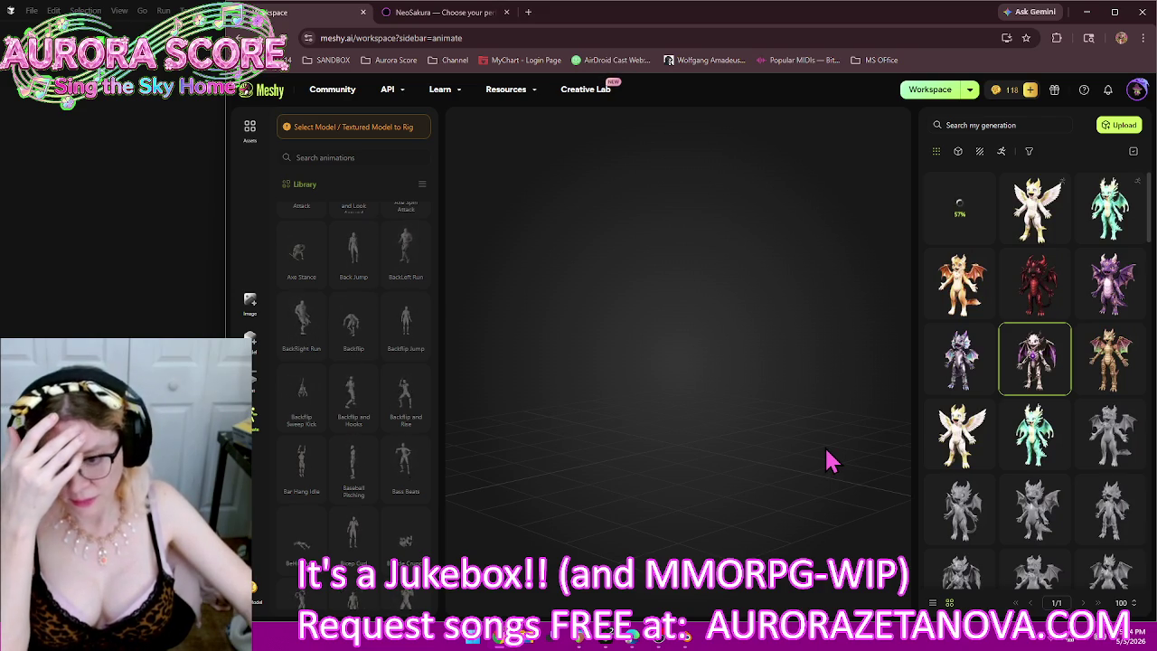
click(1052, 352)
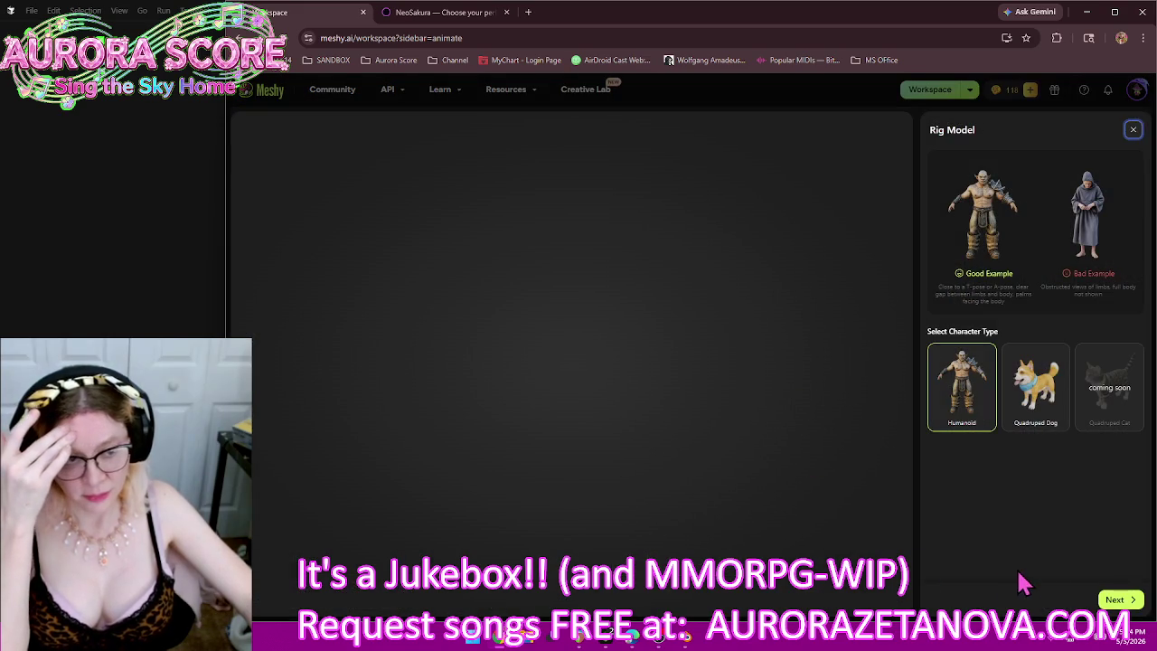
Step: Choose Humanoid and set the purple skeletal dragon's height to 2.05 m
click(1117, 600)
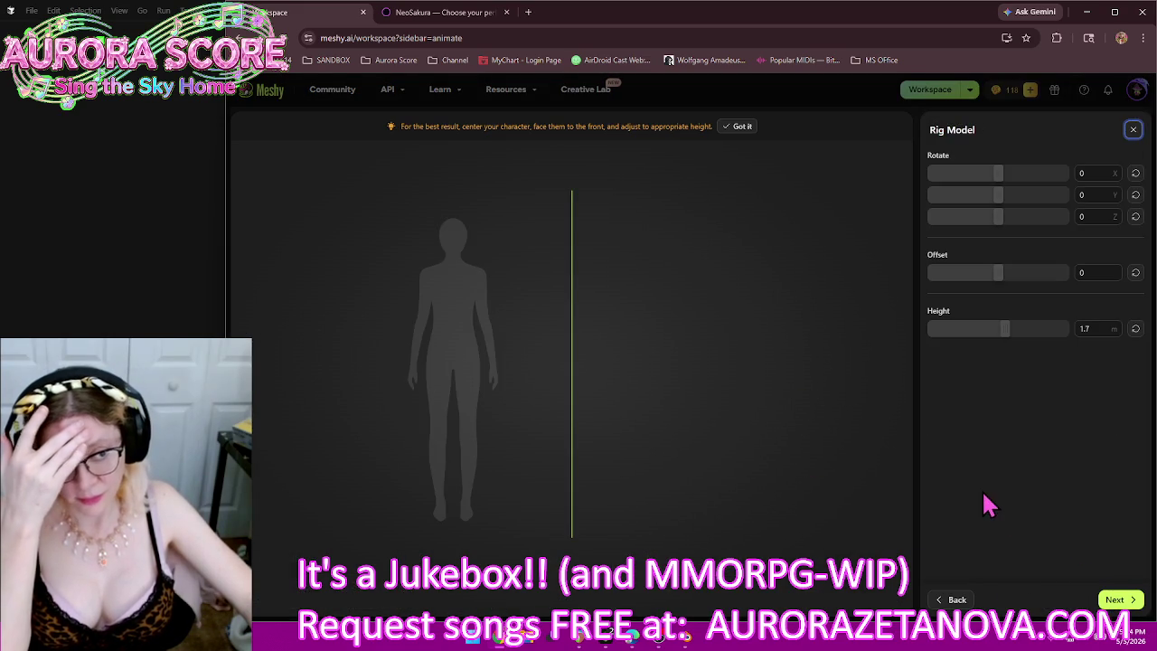
drag(1039, 331, 1034, 402)
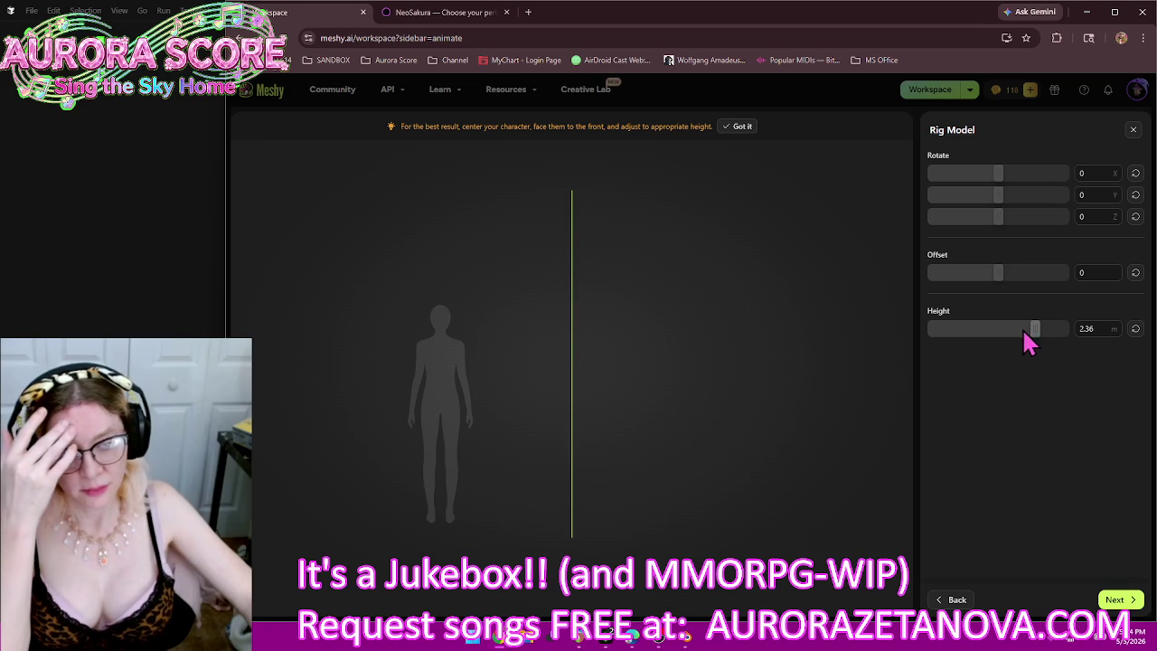
key(Left)
key(Left)
key(Left)
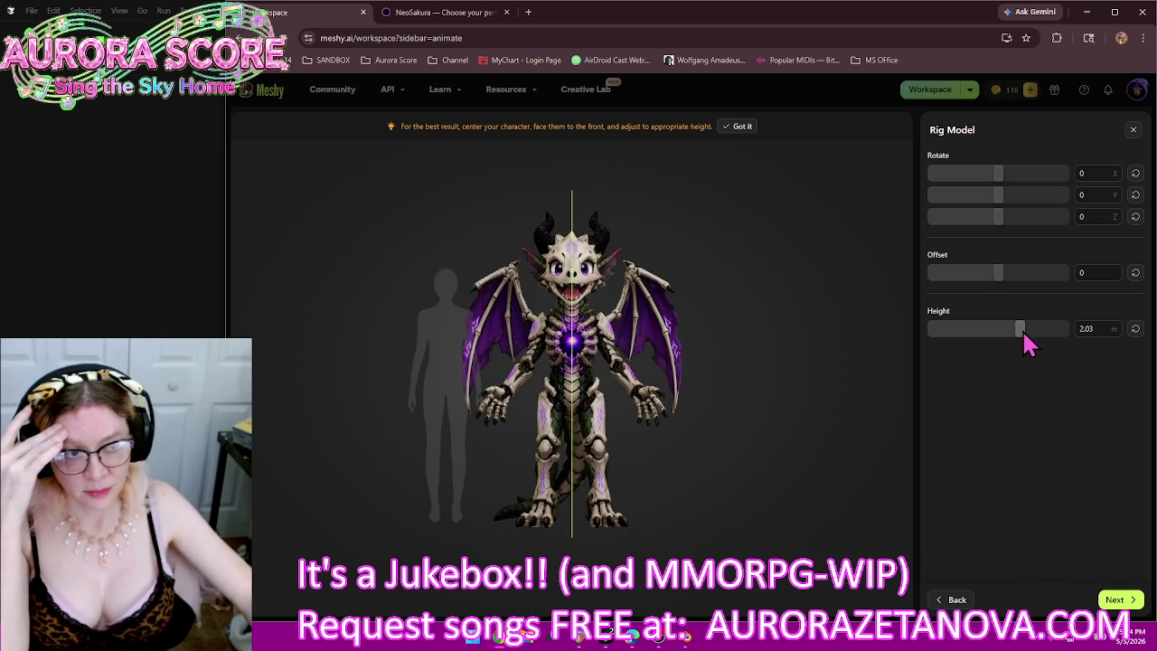
drag(1022, 329, 1024, 329)
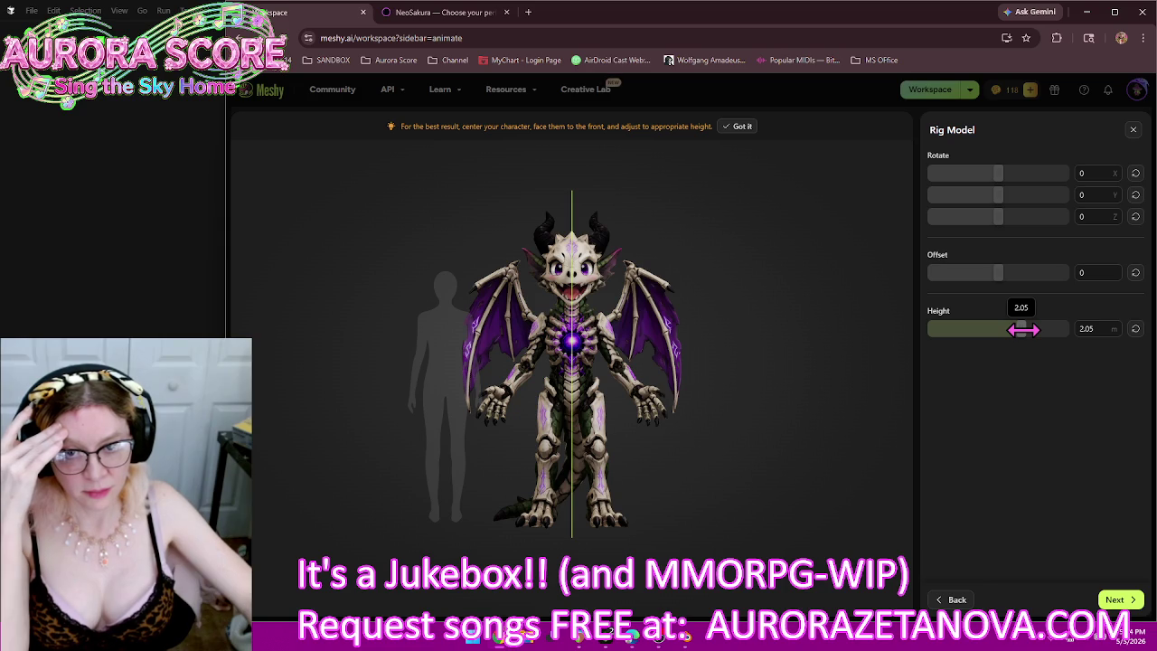
click(1116, 599)
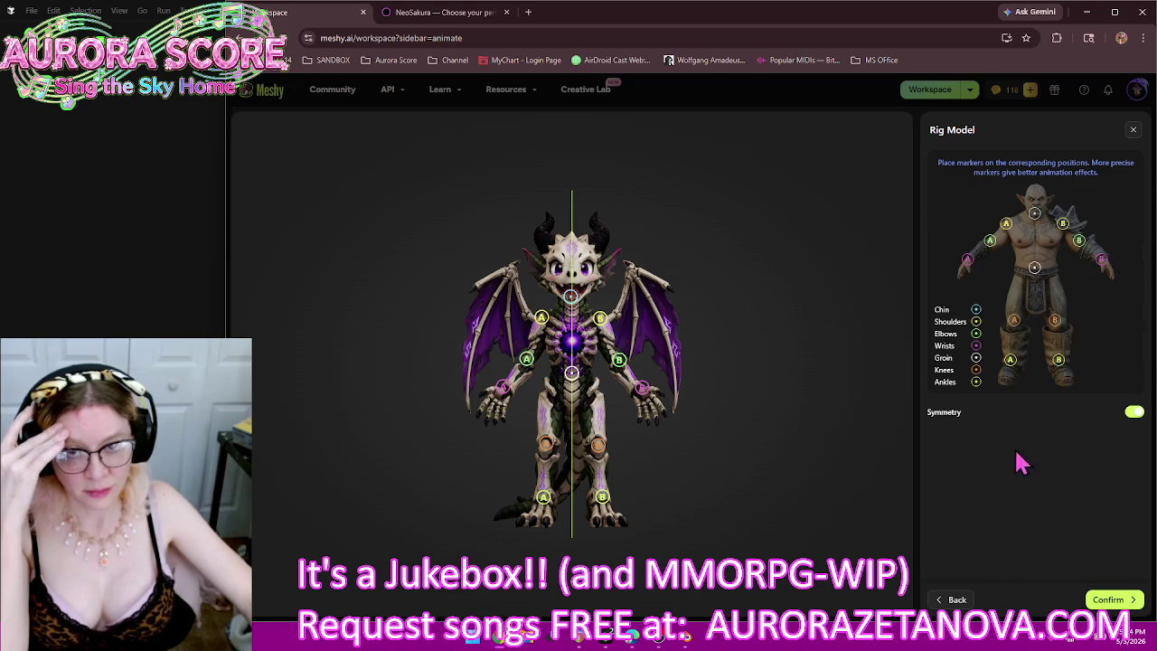
Step: Place the Chin, Wrist B, Knee A, Ankle A and Groin markers on the skeletal dragon, then confirm
drag(572, 298, 621, 367)
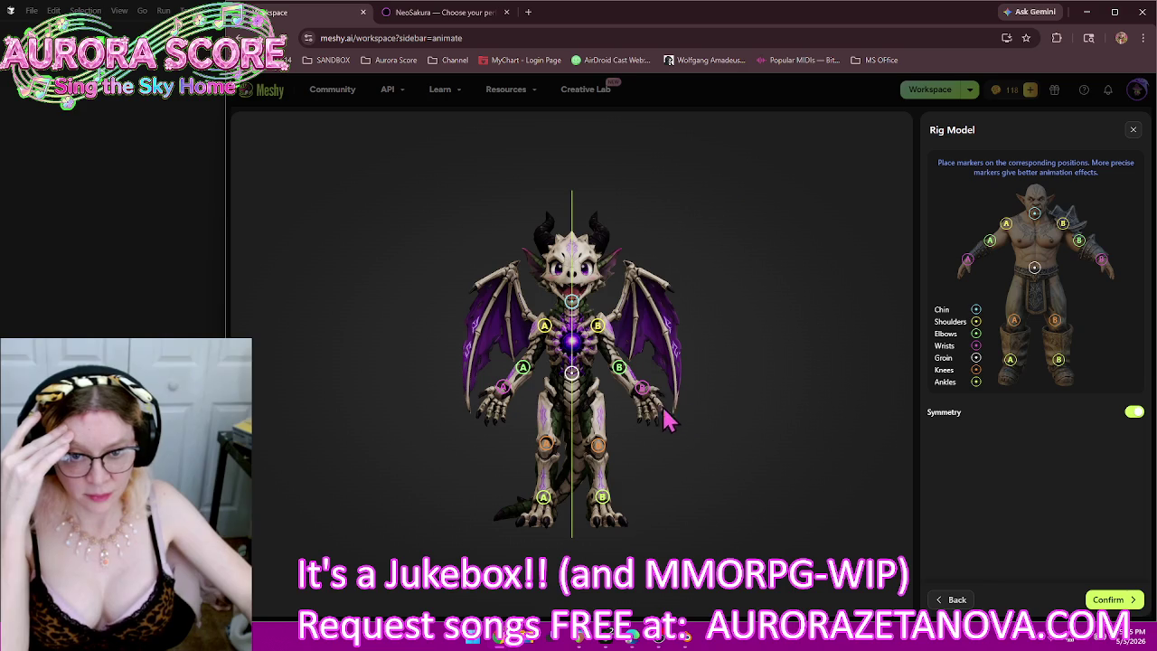
drag(641, 387, 638, 391)
drag(552, 458, 551, 464)
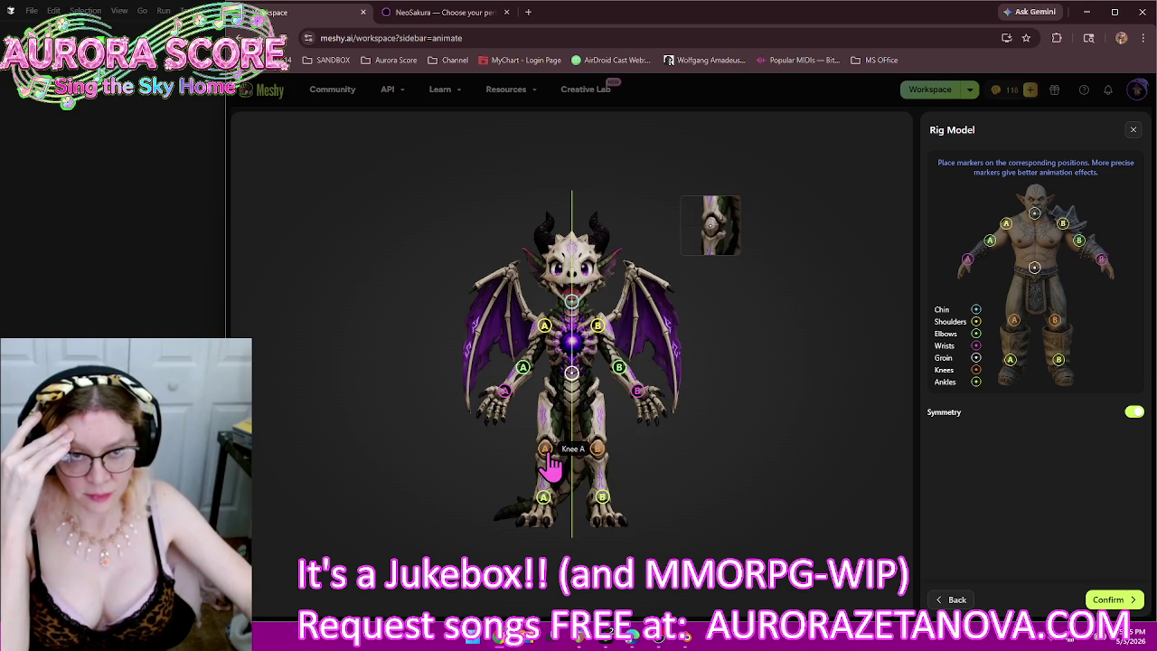
drag(543, 497, 541, 512)
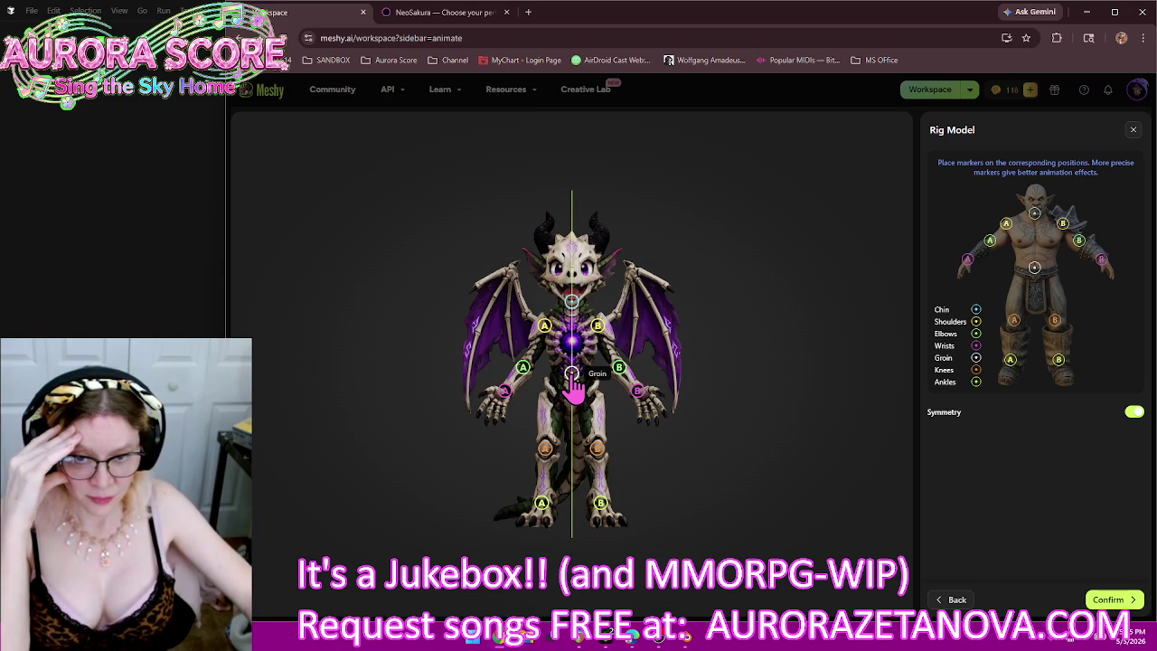
drag(572, 374, 573, 386)
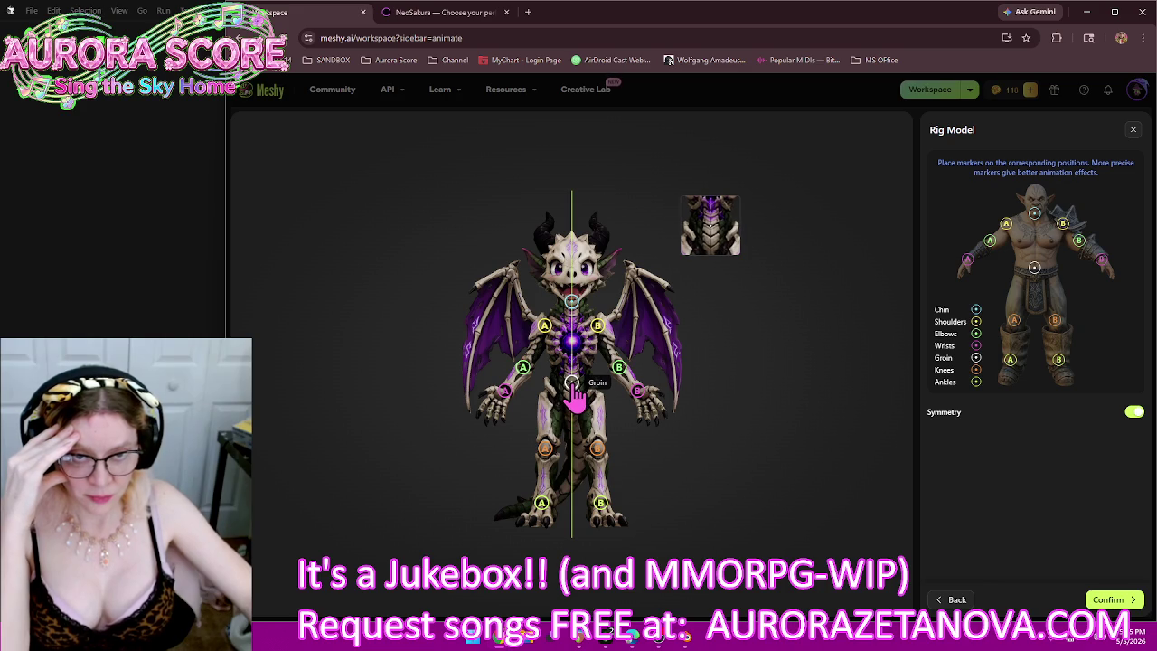
drag(572, 384, 572, 382)
click(1119, 600)
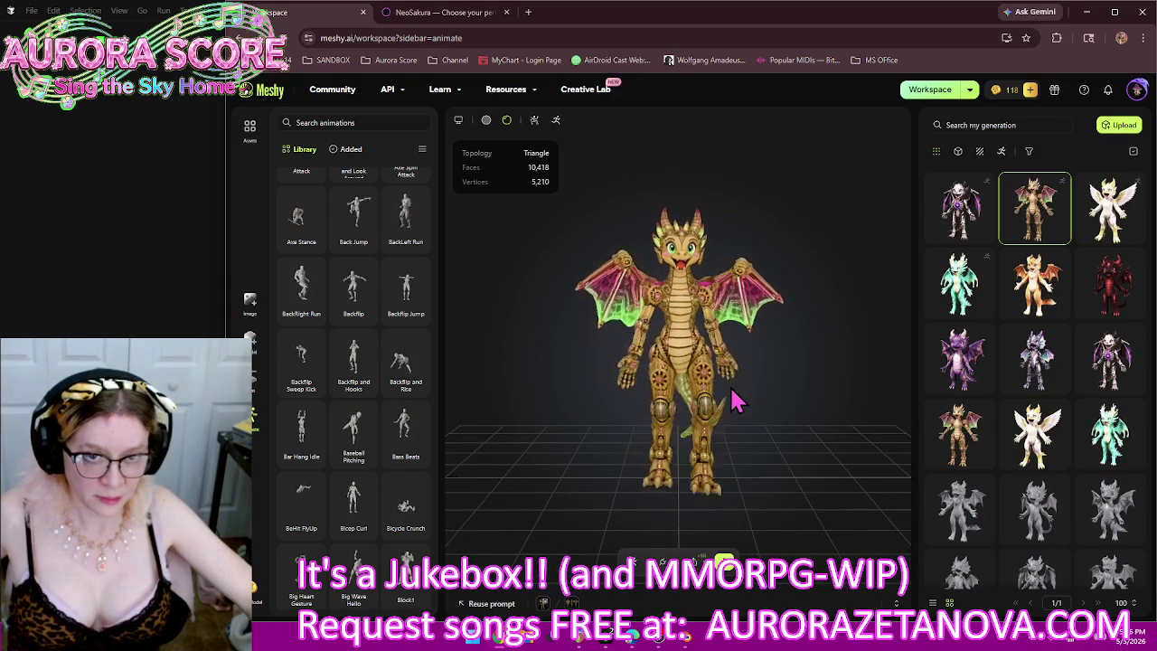
Step: Orbit around the rigged gold dragon and scroll the animation library to the top
mouse_move(728, 395)
mouse_down()
mouse_move(589, 400)
mouse_move(714, 404)
mouse_move(735, 418)
mouse_up()
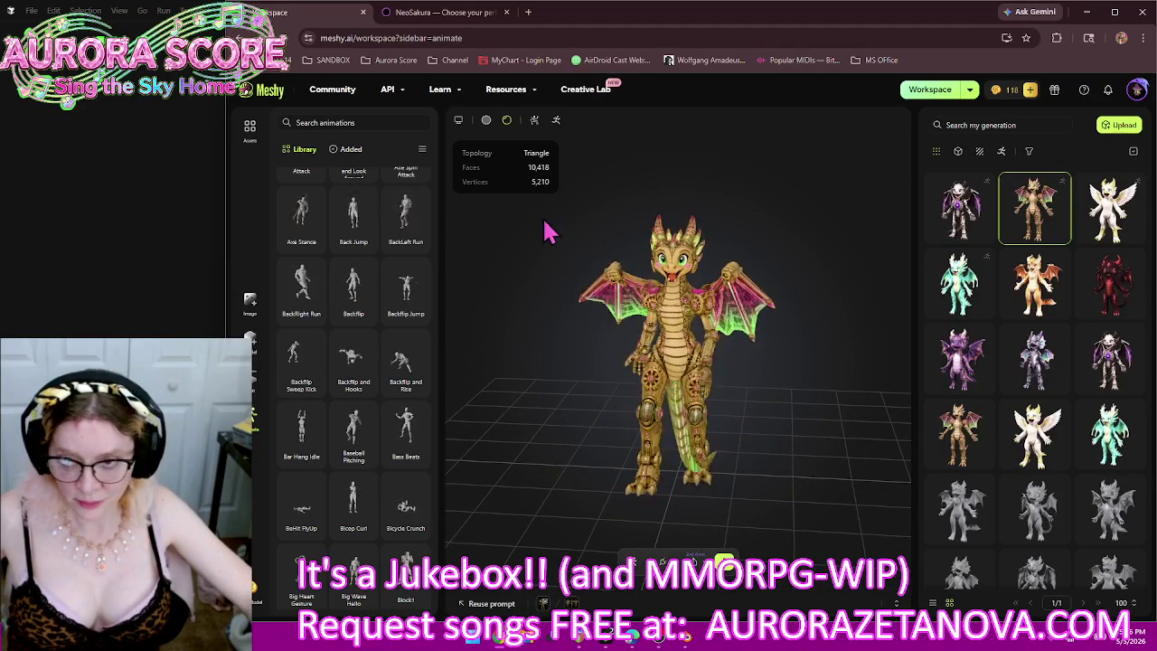
scroll(308, 253, up, 10)
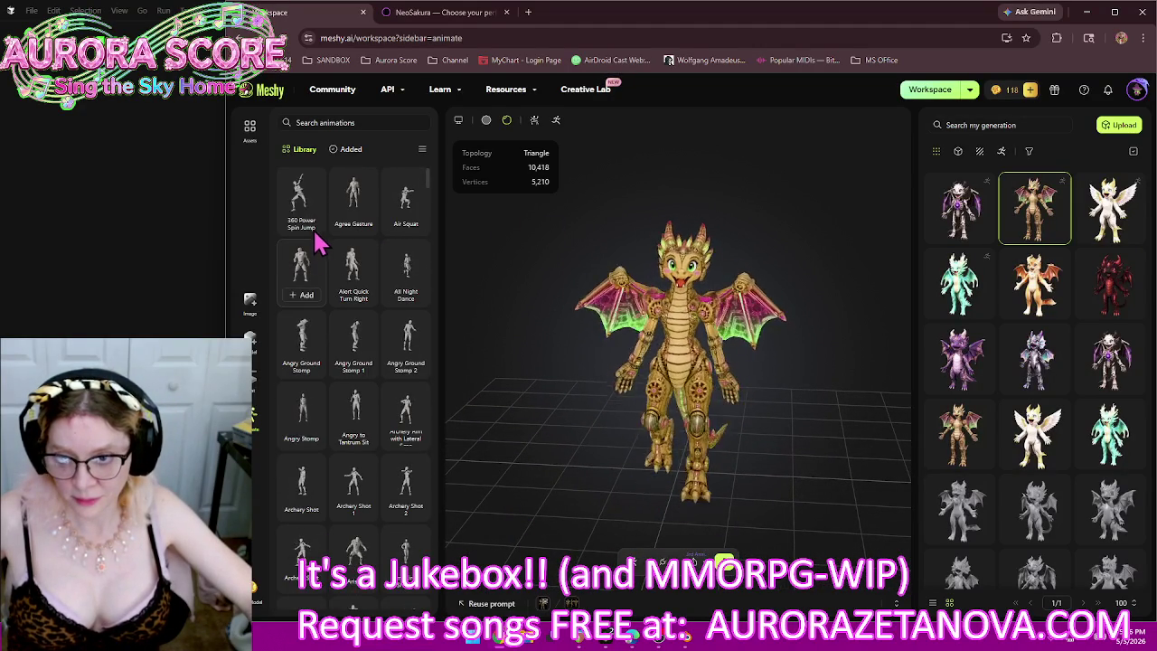
Step: Add animations from 360 Power Spin Jump and Agree Gesture through Angry Stomp and Angry to Tantrum Sit
click(303, 223)
click(361, 226)
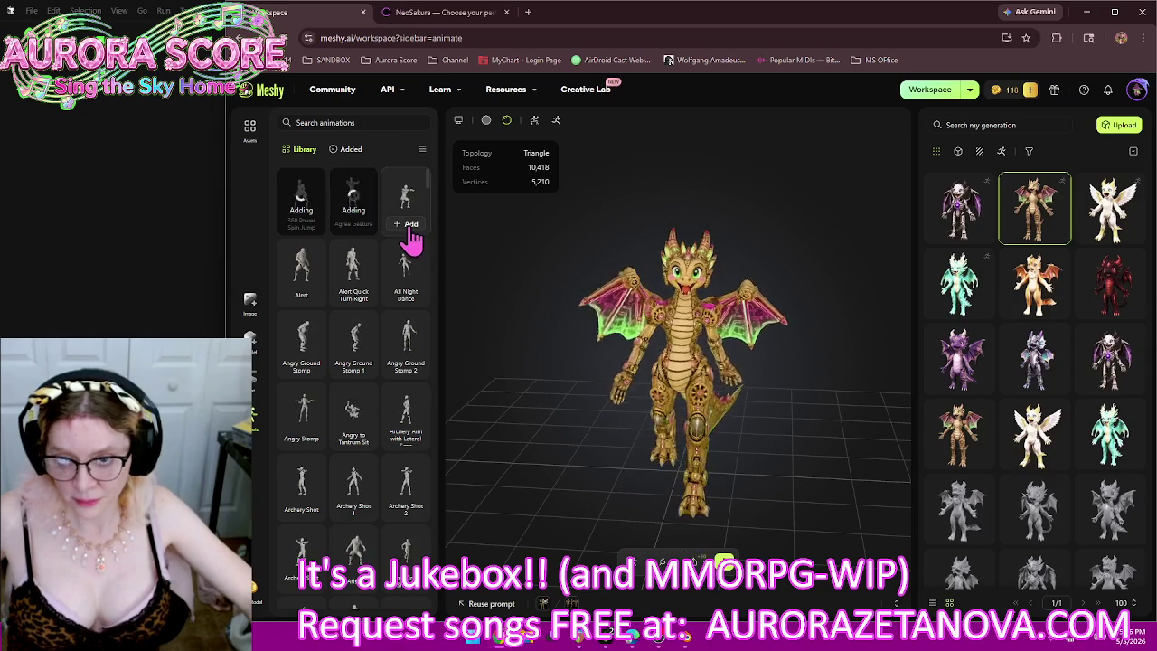
click(406, 234)
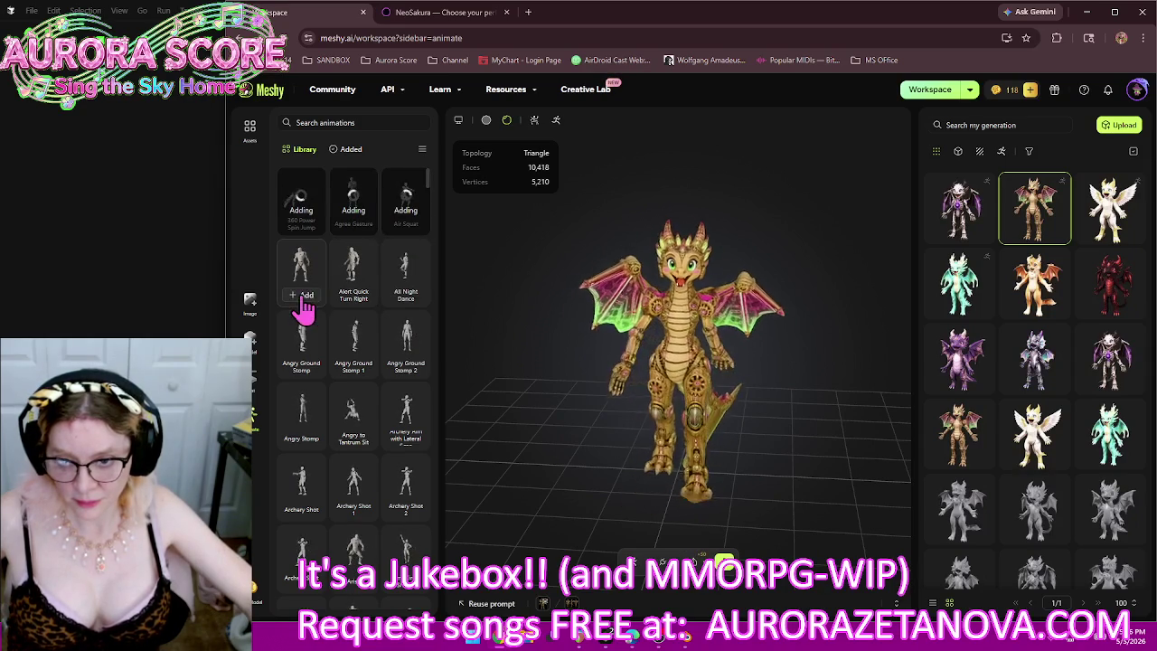
click(305, 307)
click(404, 302)
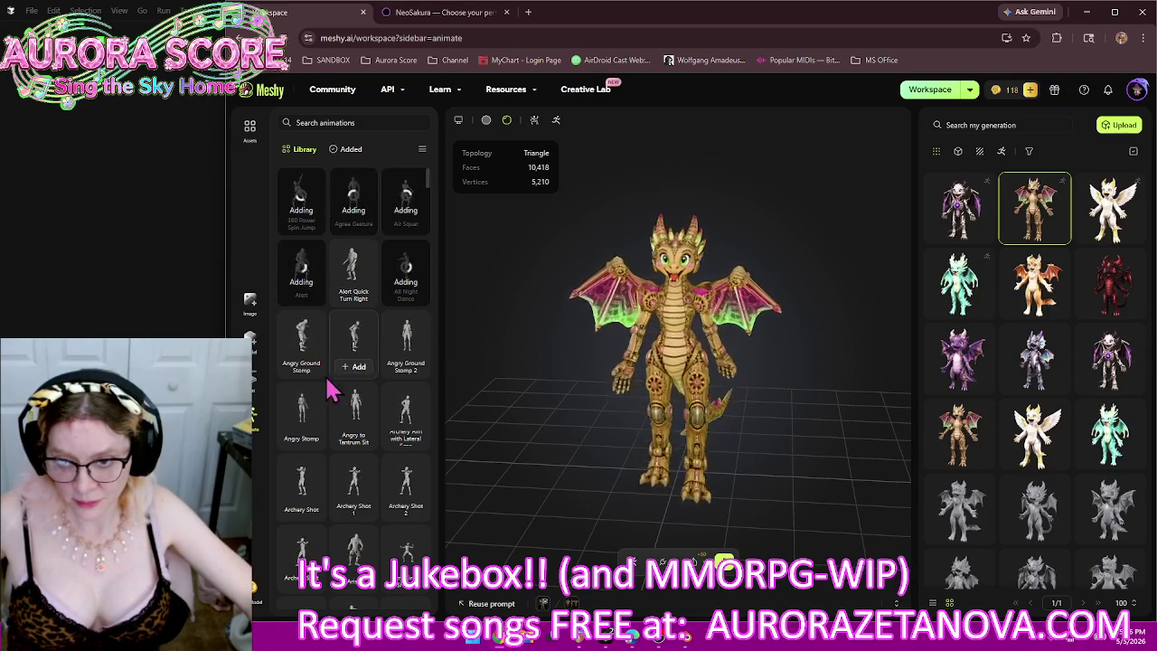
click(360, 378)
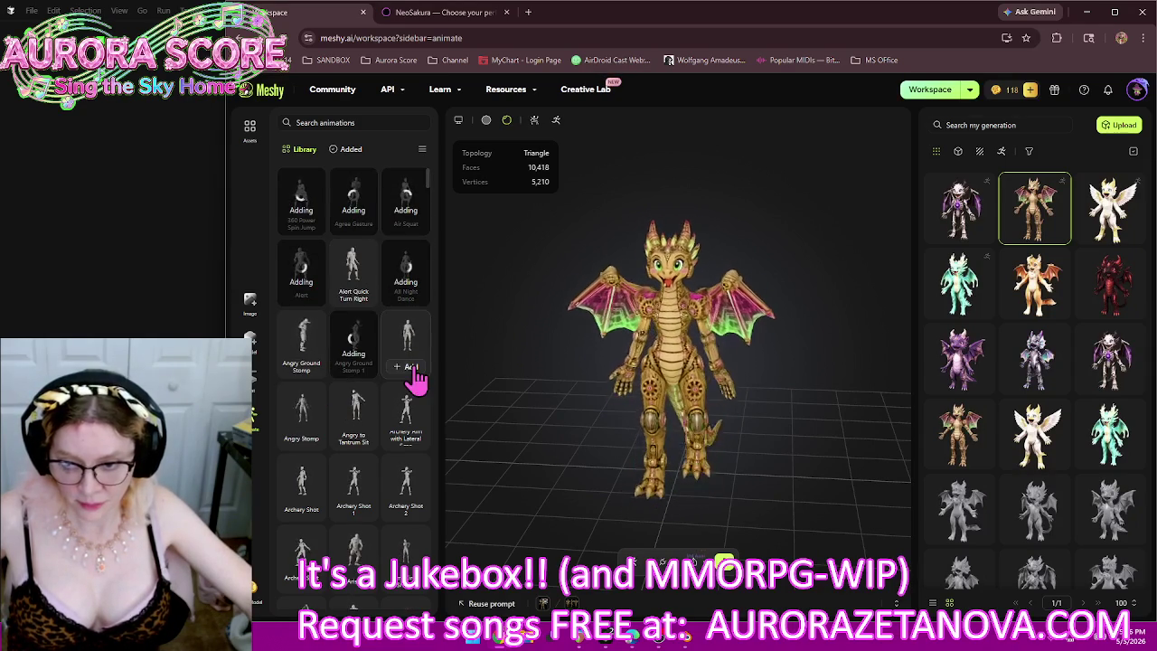
click(412, 380)
click(305, 450)
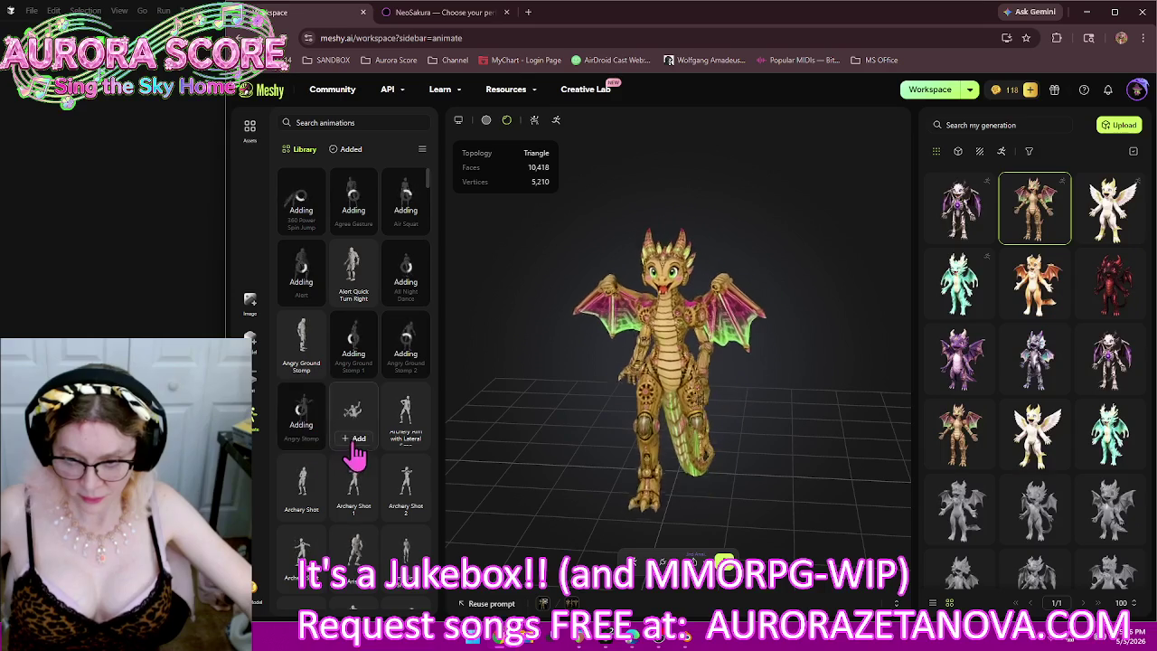
click(353, 449)
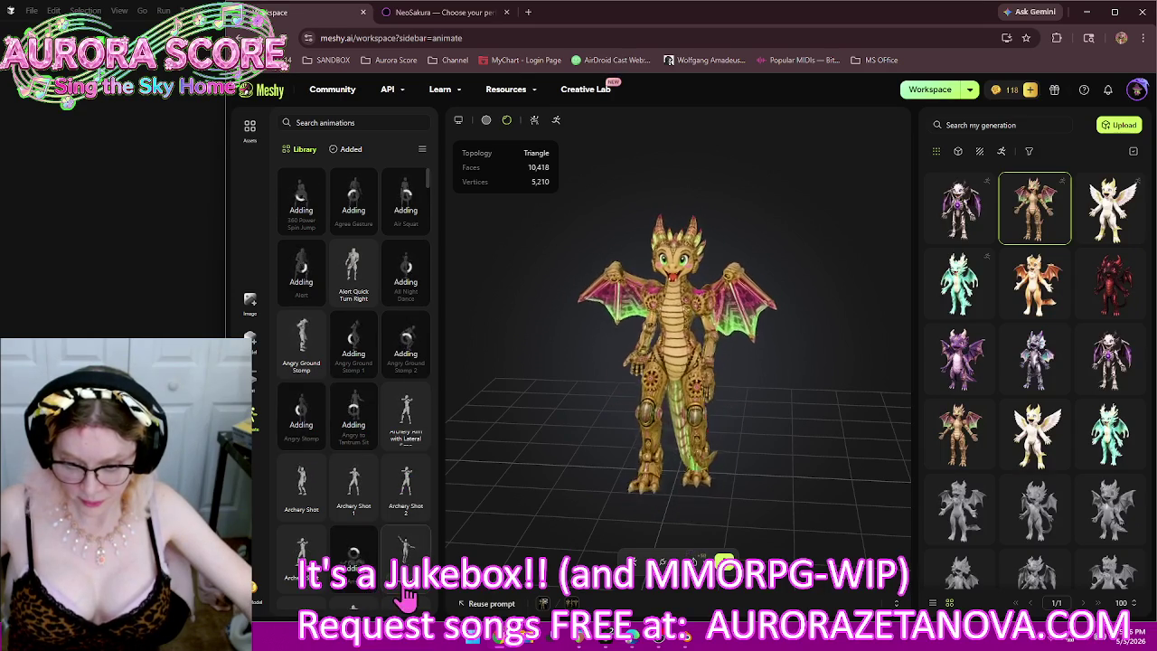
Step: Add Axe Spin Attack, Backflip, Baseball Pitching, Bass Beats, Bicep Curl and Bicycle Crunch
scroll(405, 348, down, 5)
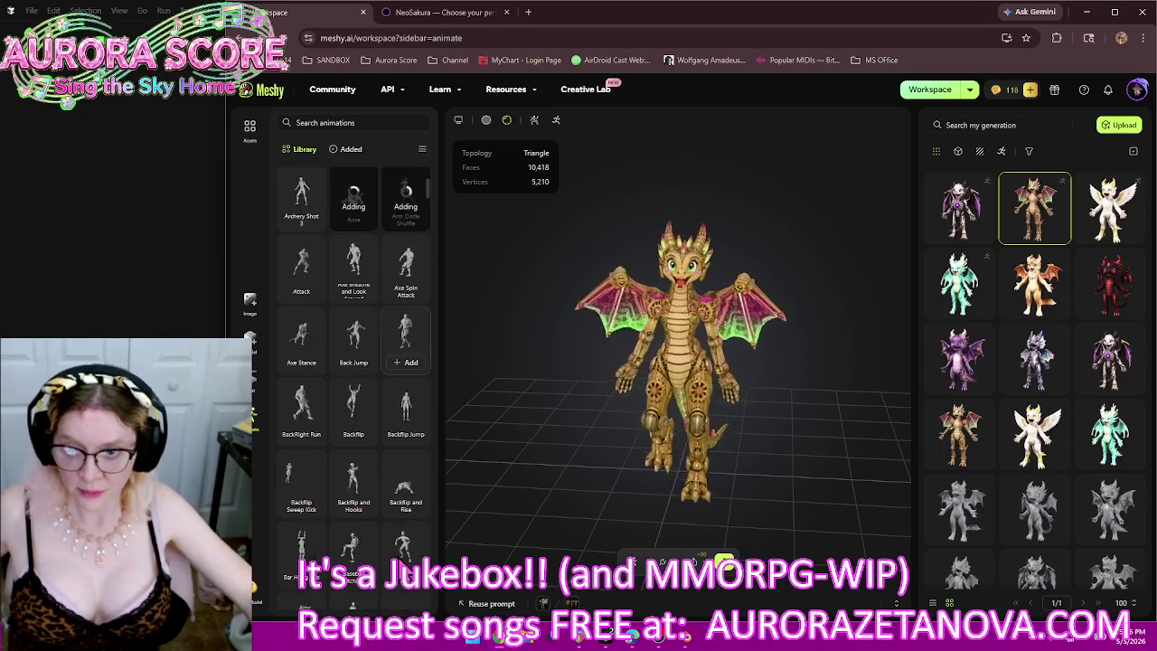
click(406, 294)
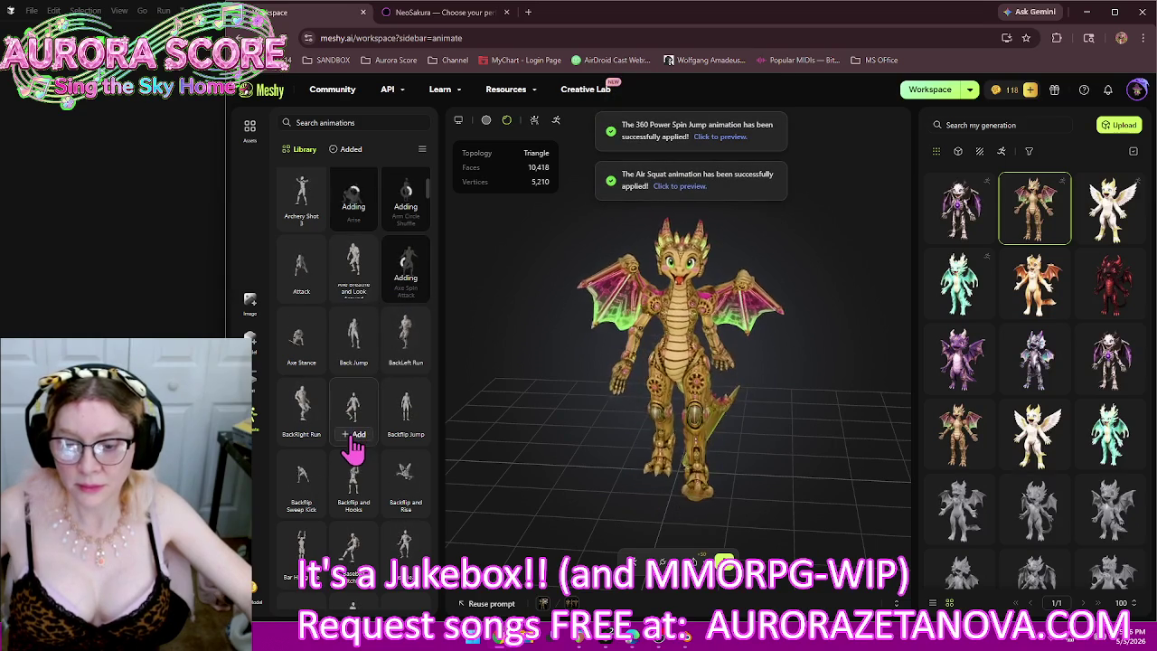
click(408, 508)
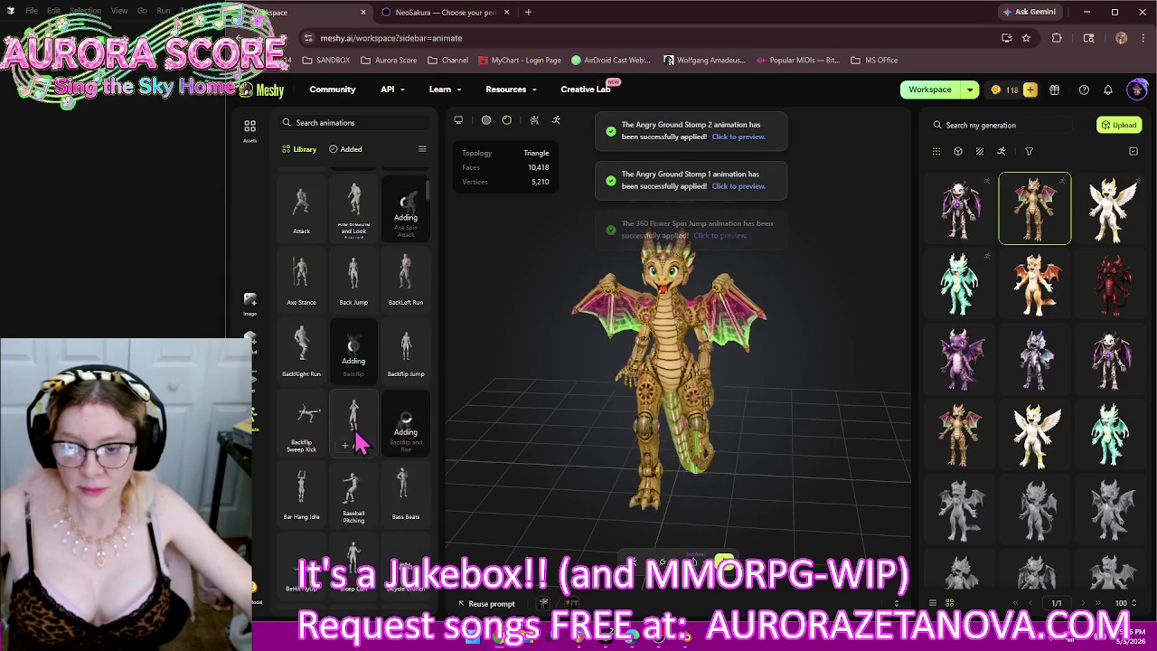
scroll(351, 430, down, 3)
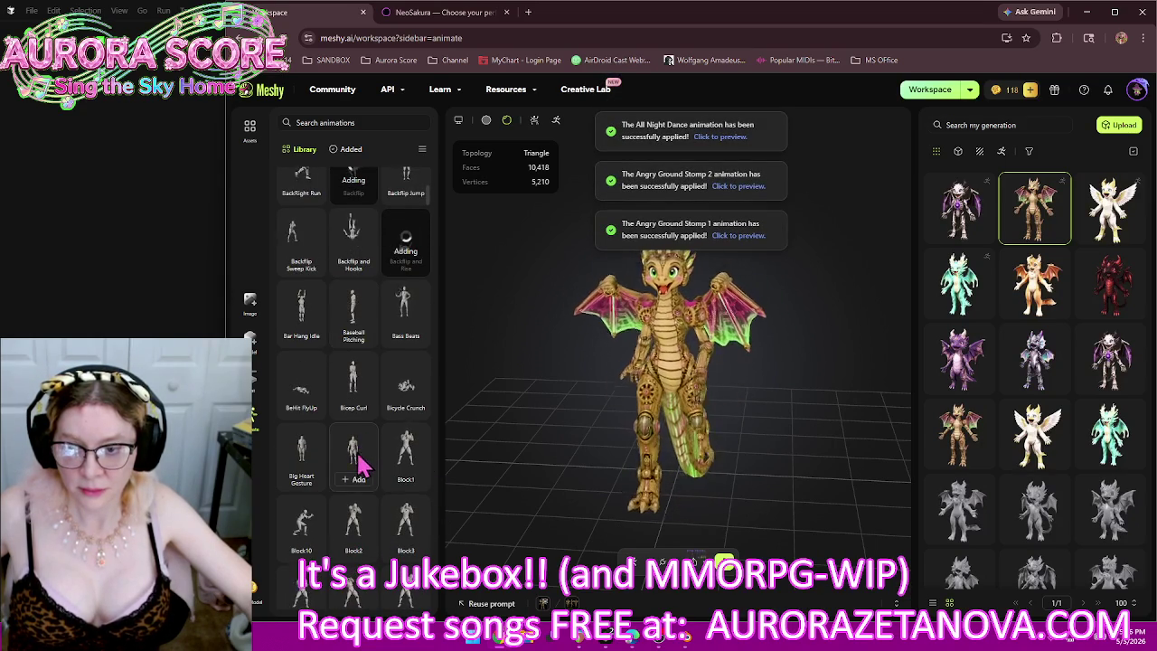
click(359, 334)
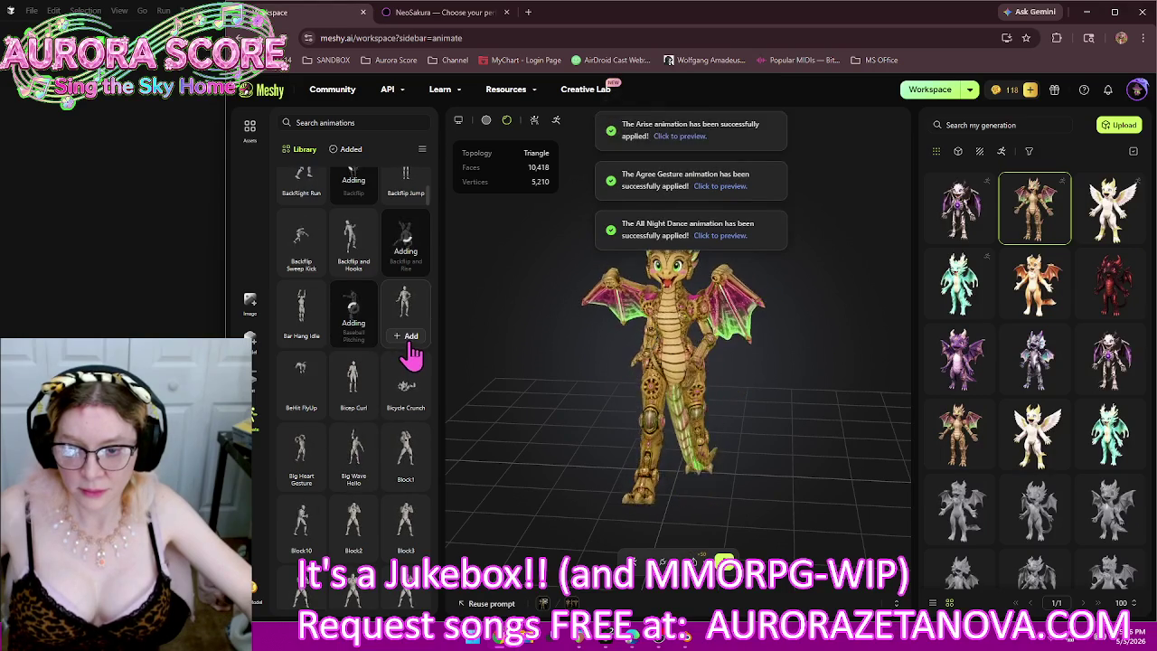
click(405, 312)
click(353, 393)
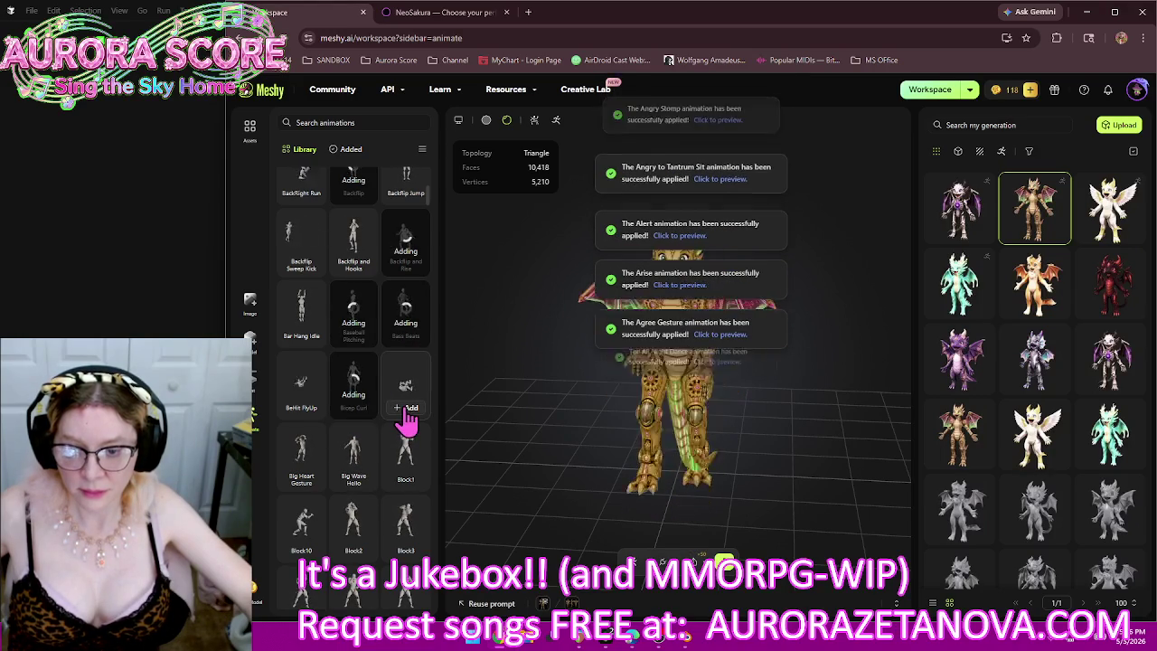
click(404, 402)
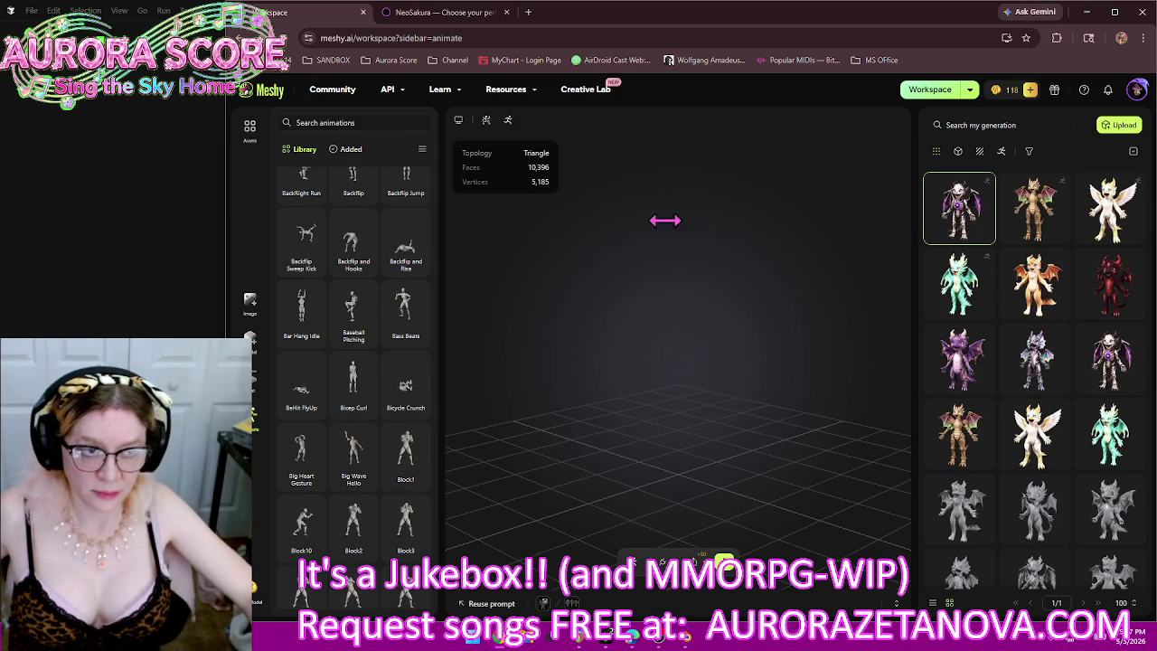
Step: While the animations finish adding, orbit the viewport and scroll the library back to the top
drag(847, 356, 775, 346)
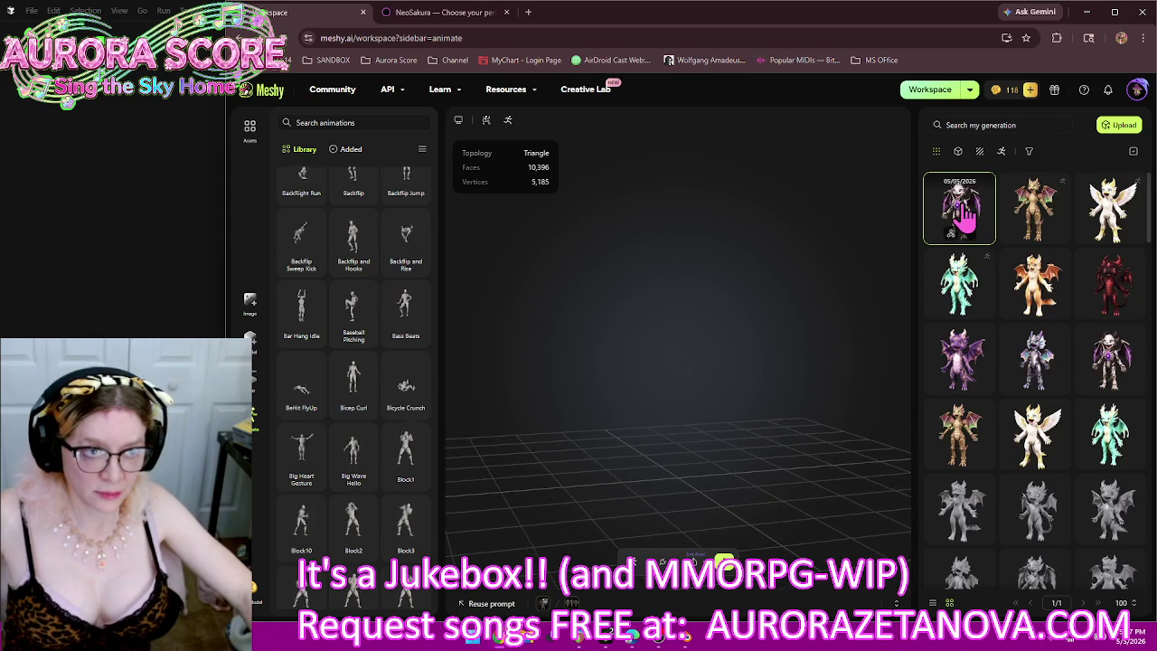
drag(754, 344, 737, 347)
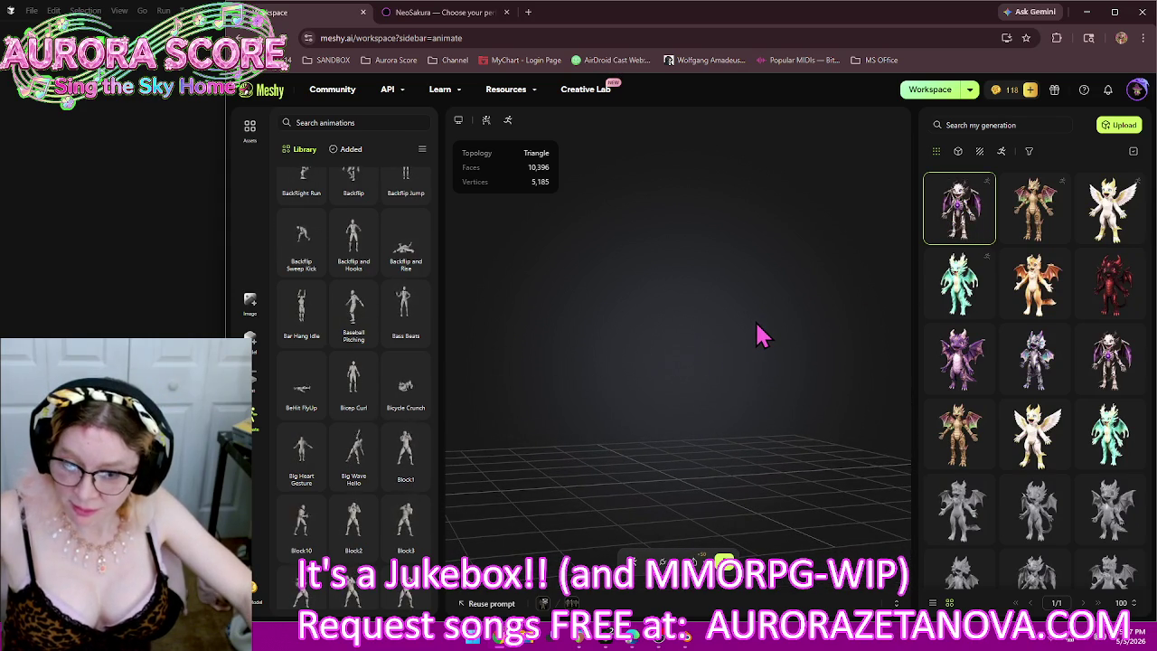
scroll(392, 335, up, 5)
scroll(392, 343, up, 5)
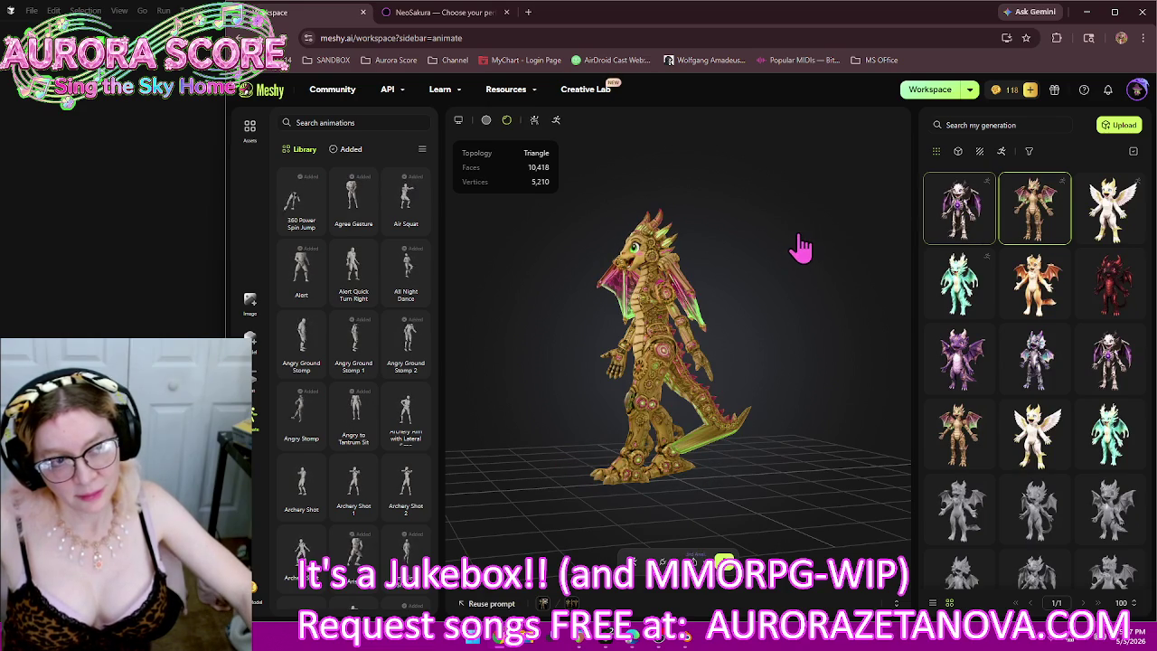
Step: Open the purple skeleton dragon generations and dismiss the stray browser context menu
click(947, 215)
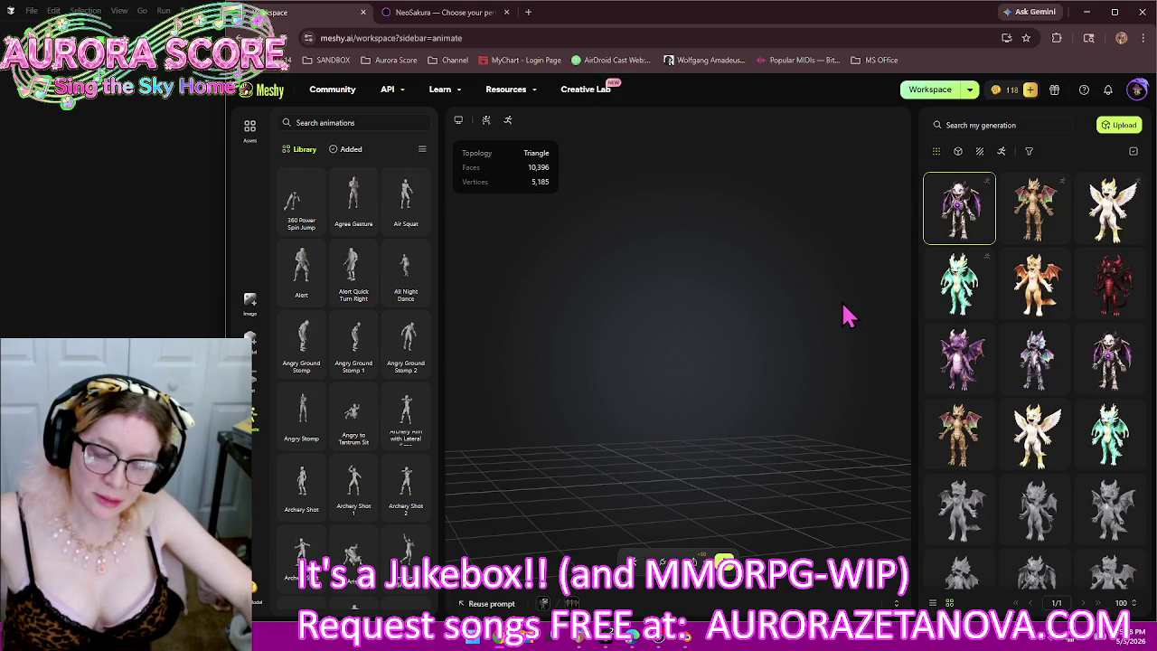
mouse_move(1109, 359)
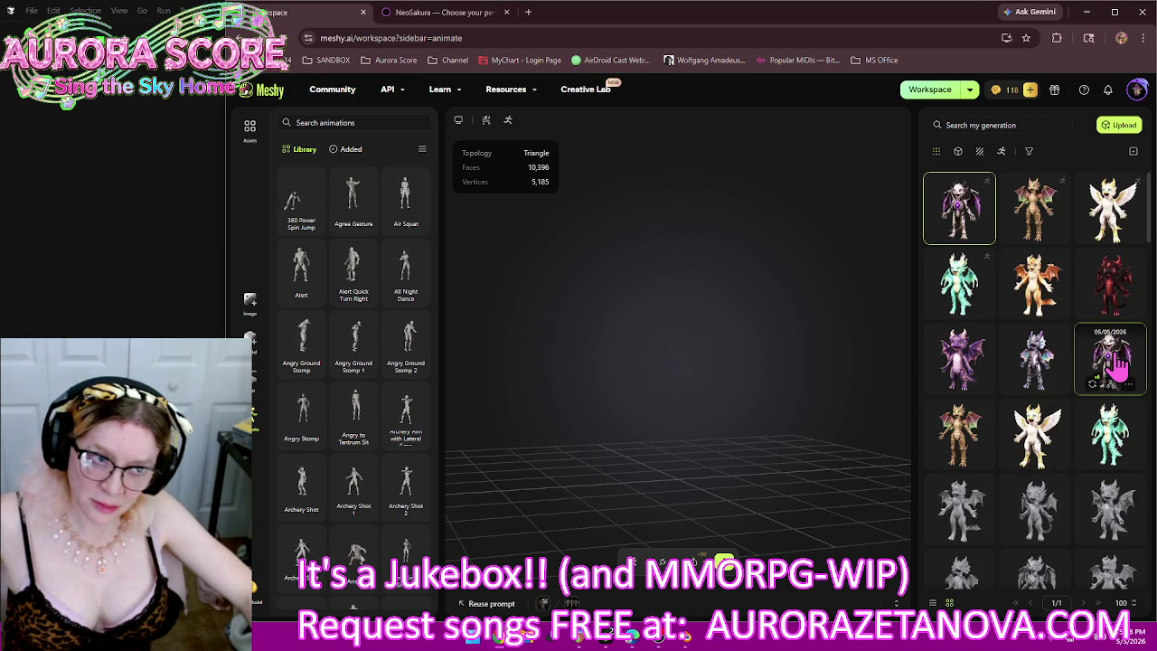
click(1118, 363)
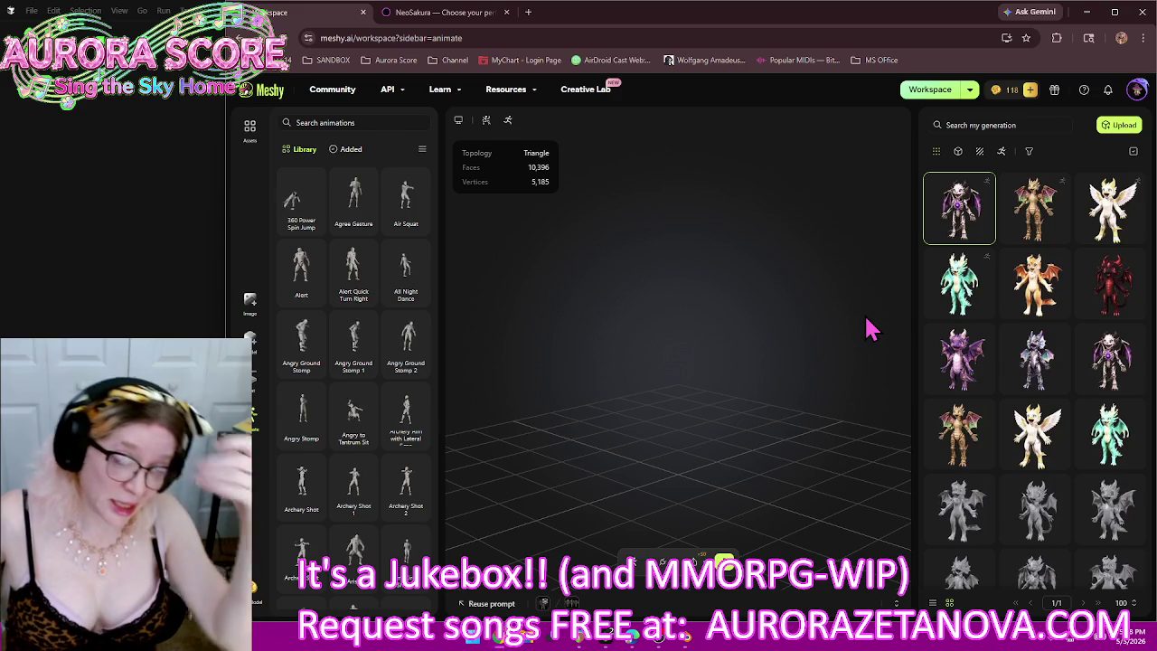
right_click(956, 210)
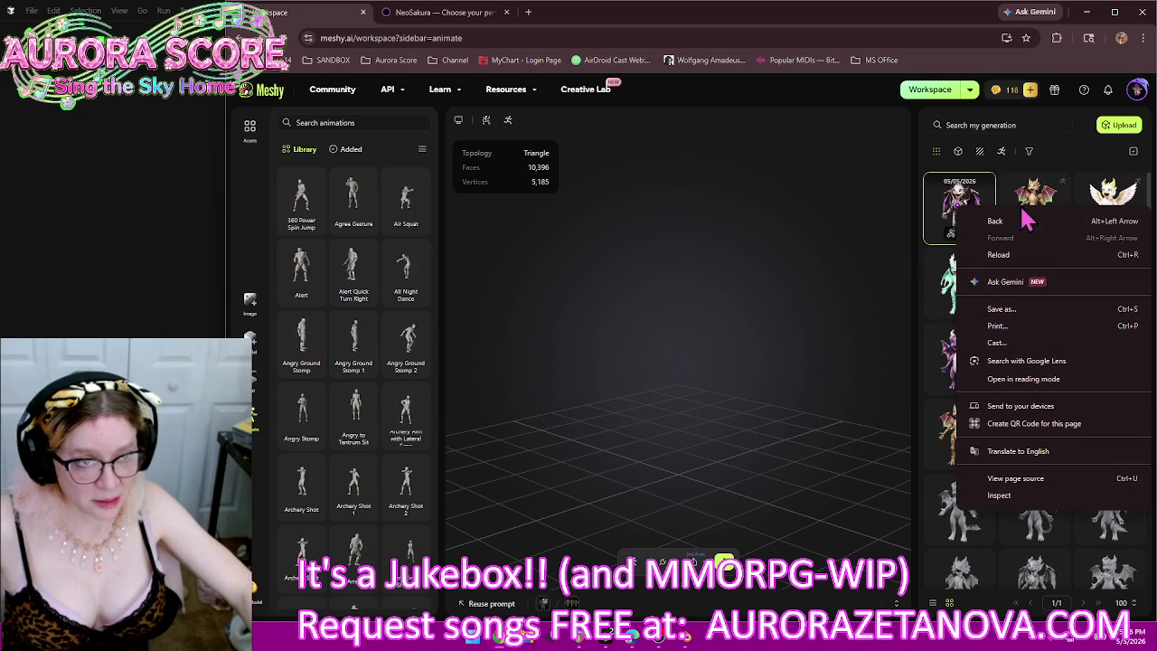
click(817, 395)
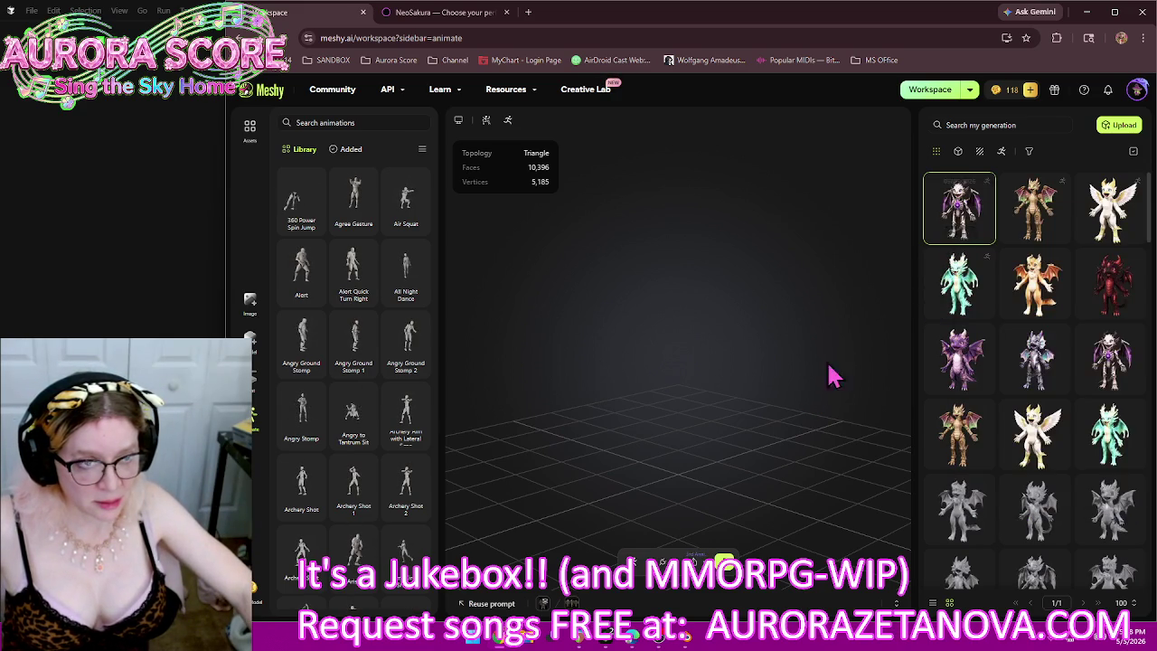
Step: Delete the duplicate purple dragon generation from My Generation
click(970, 234)
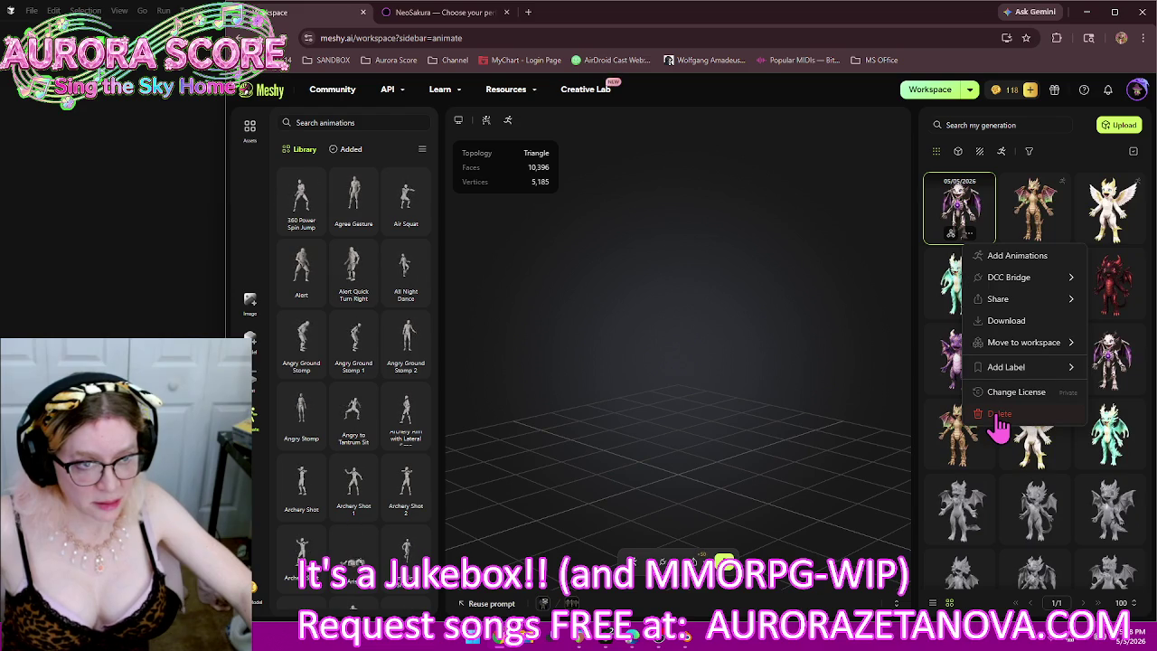
click(999, 414)
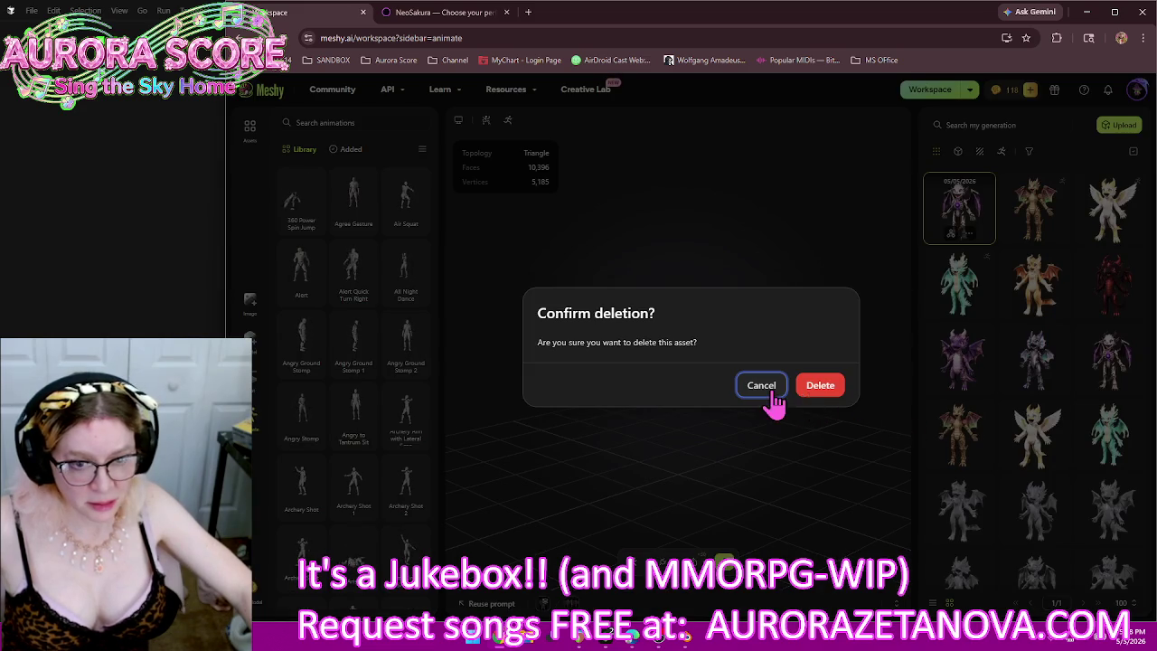
click(819, 388)
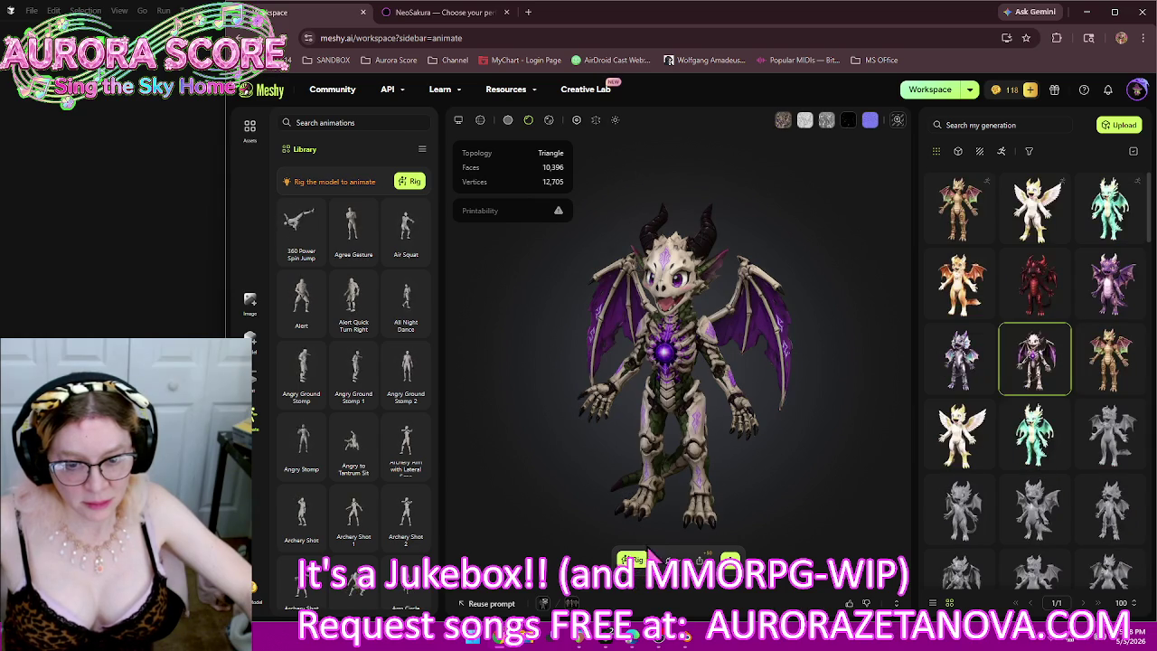
Step: Rig the purple skeleton dragon as a humanoid, set its height to 2.07 m, and continue
click(637, 560)
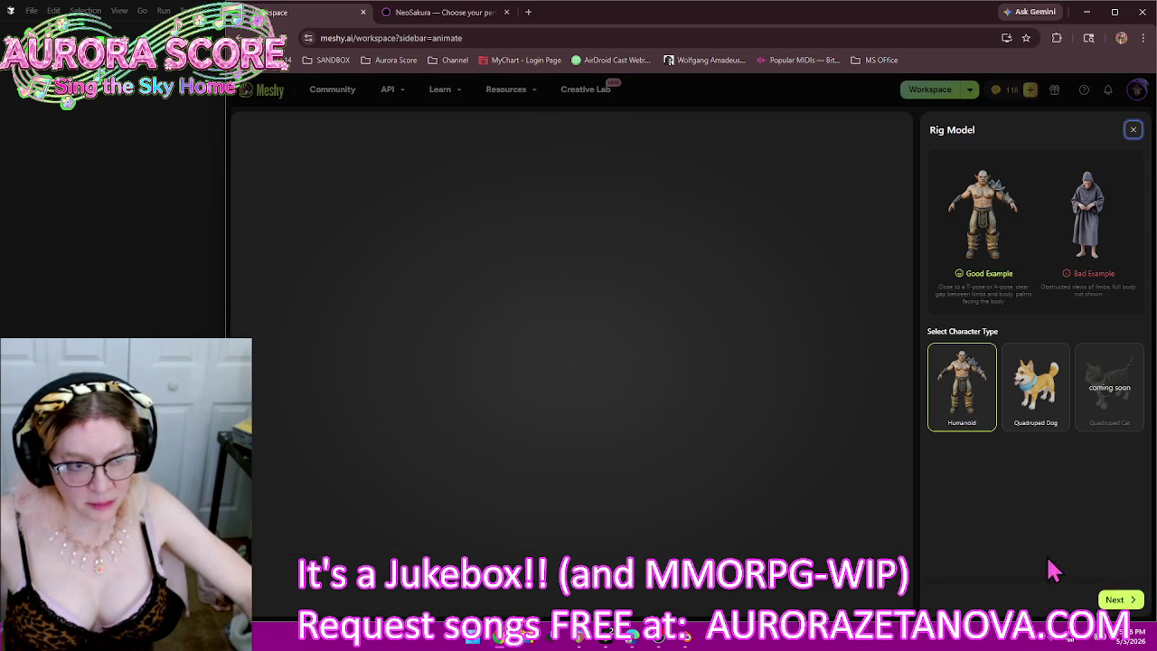
click(1114, 599)
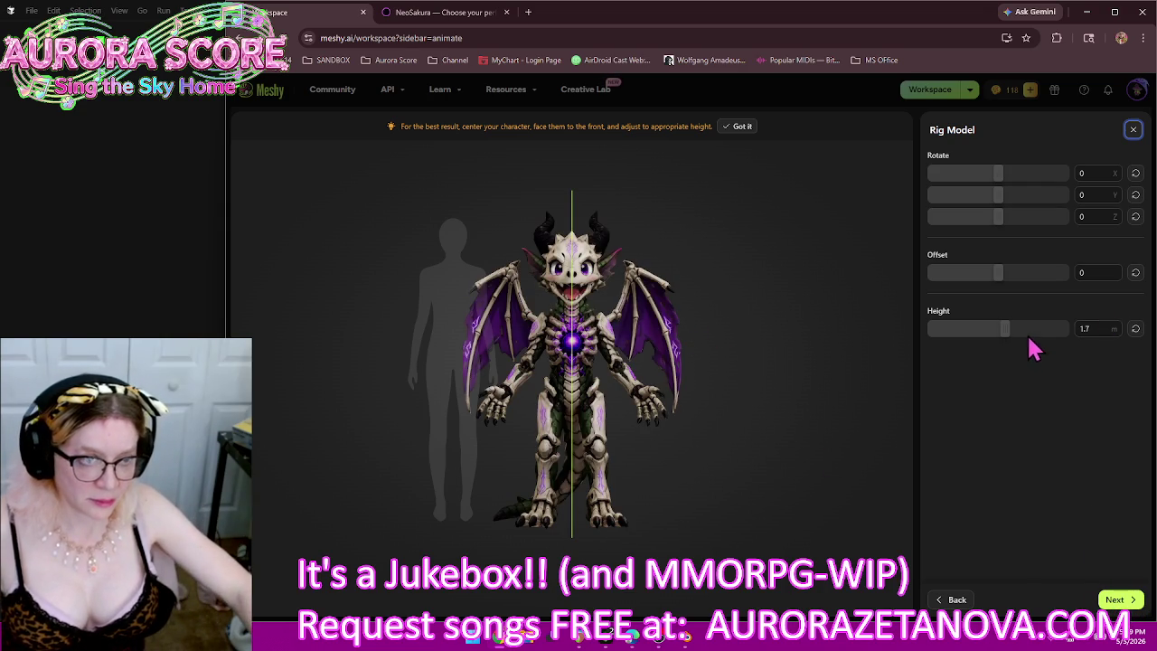
click(1030, 333)
mouse_move(1019, 329)
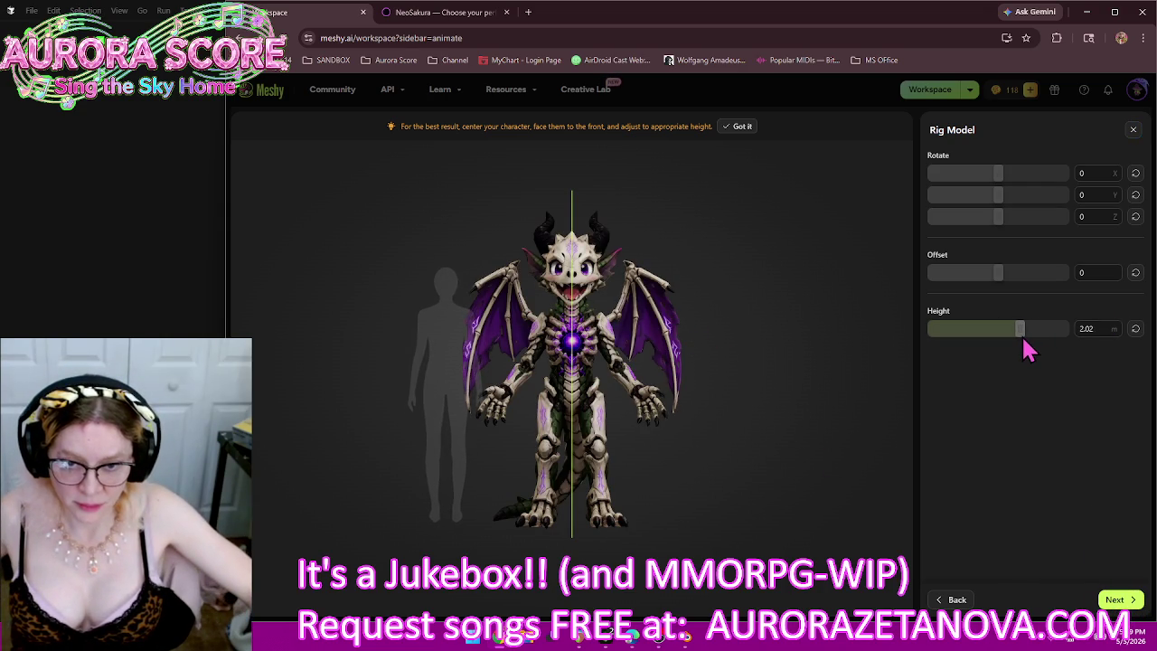
drag(1026, 351, 1025, 331)
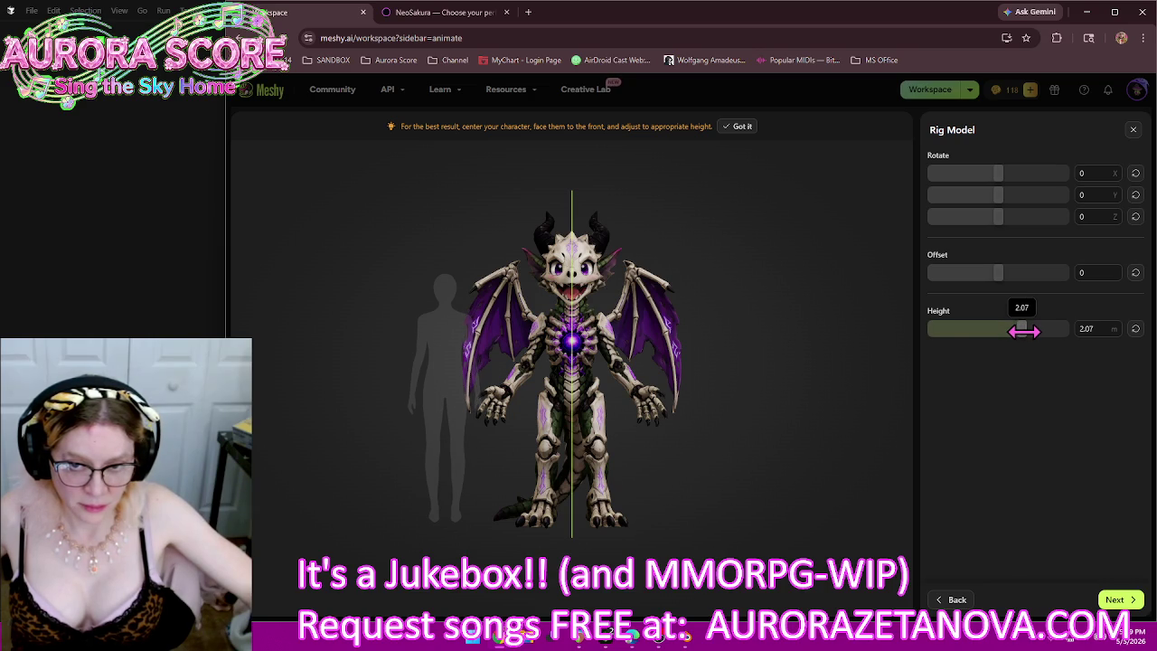
click(1118, 599)
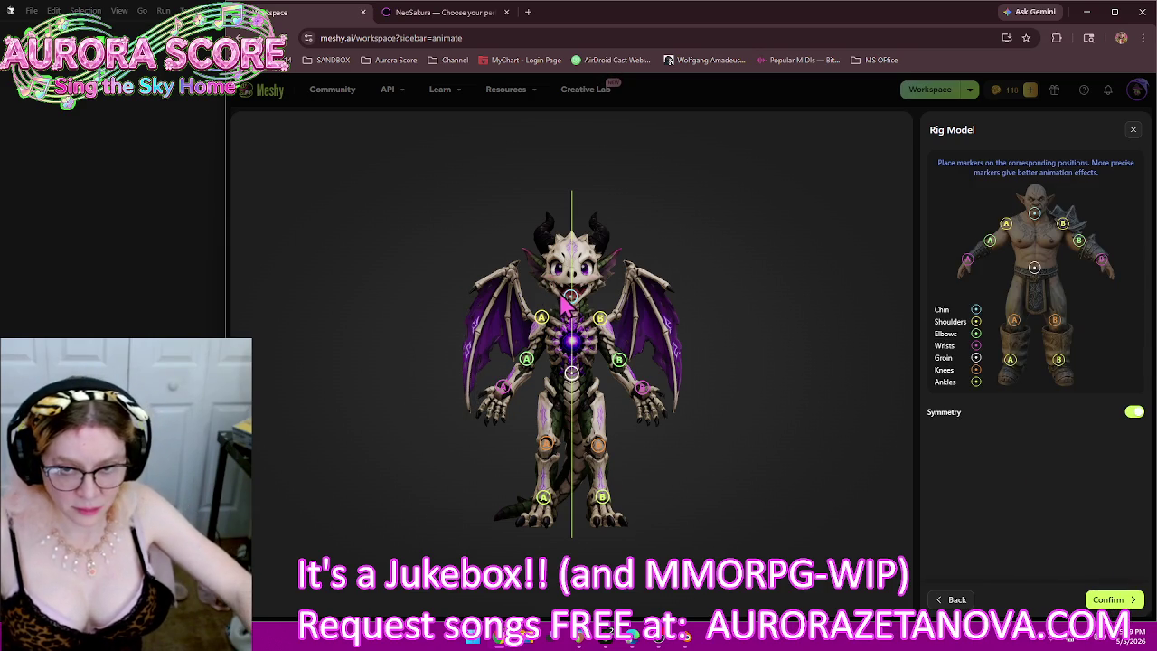
Step: Fit the chin, groin, shoulder, elbow, knee and ankle markers to the skeleton dragon and confirm
drag(575, 301, 575, 308)
drag(576, 376, 573, 387)
drag(541, 321, 547, 324)
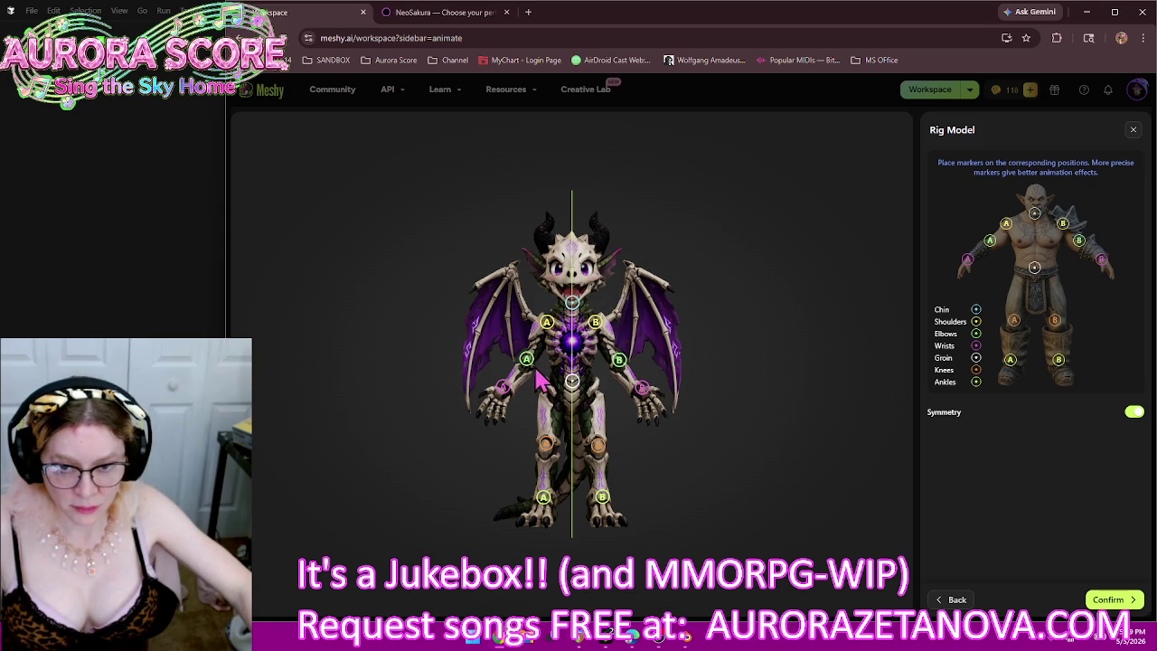
drag(530, 369, 507, 405)
drag(545, 445, 545, 457)
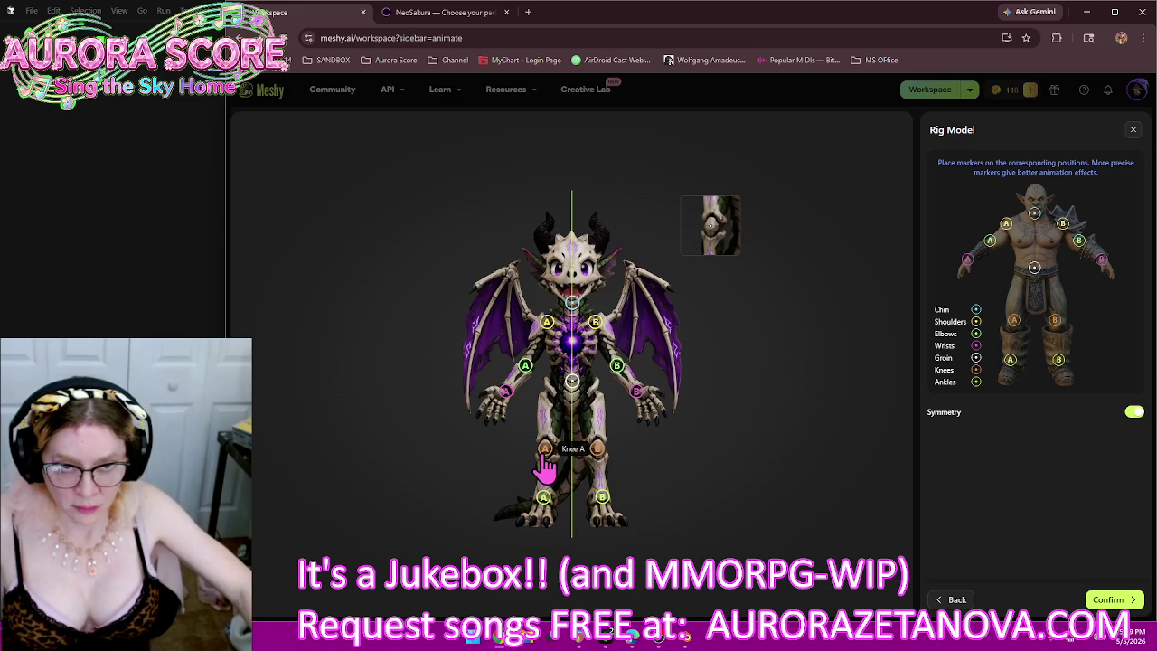
drag(545, 456, 545, 452)
drag(542, 498, 543, 501)
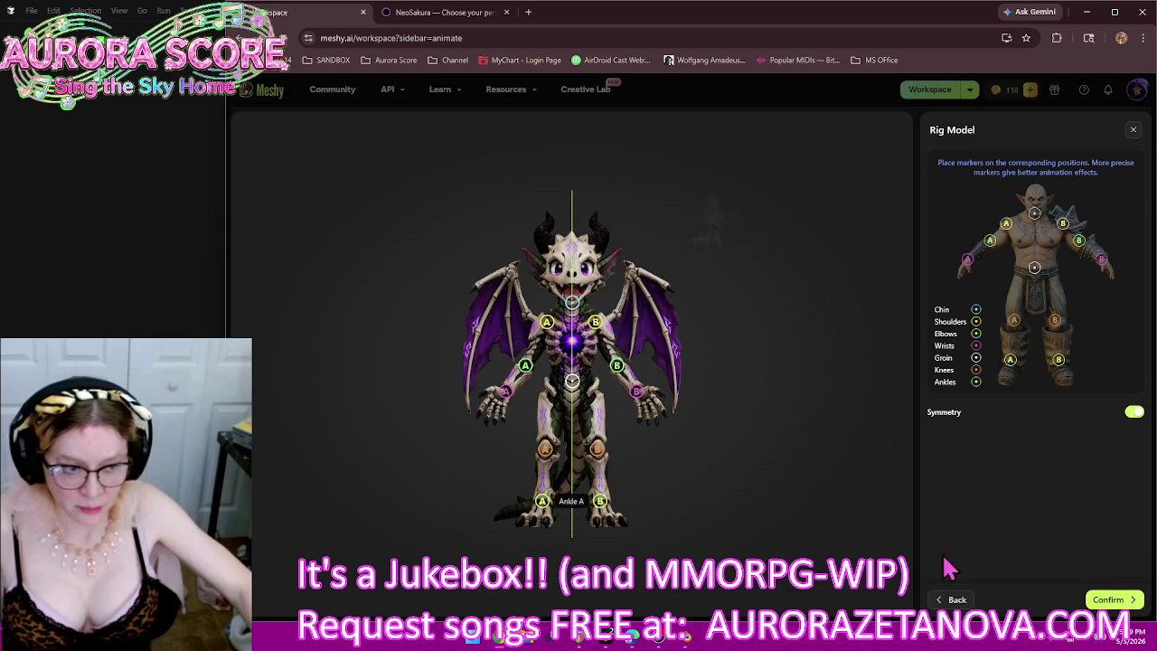
click(1113, 601)
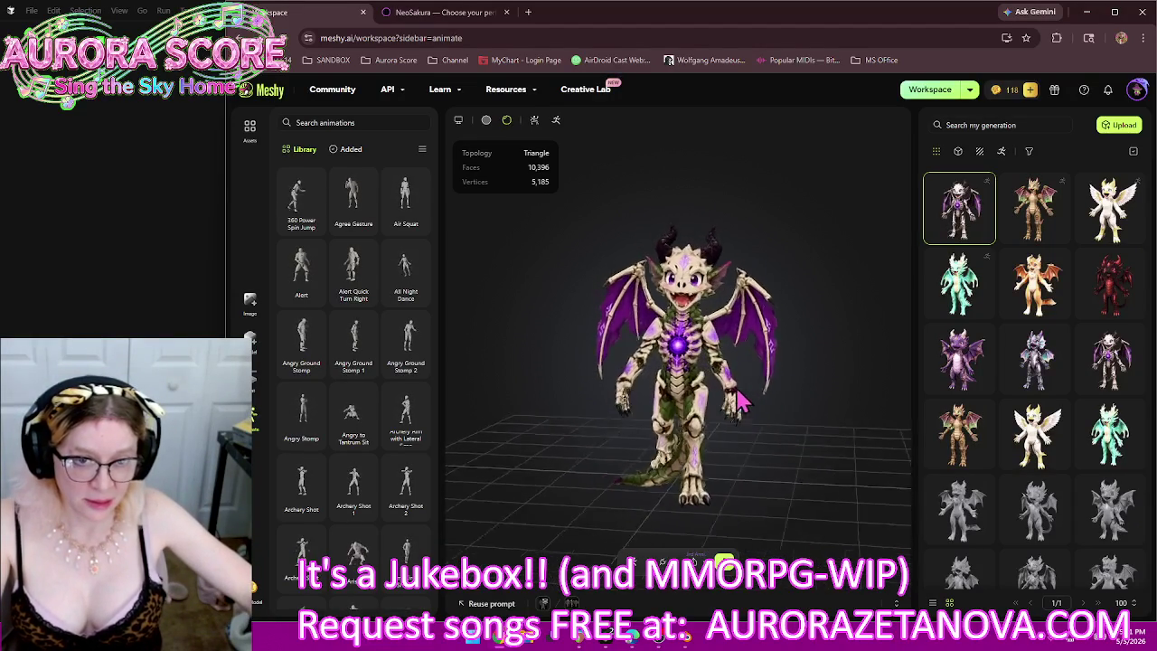
Step: Add library animations 360 Power Spin Jump through Arm Circle Shuffle to the bone-armoured dragon
drag(741, 400, 660, 410)
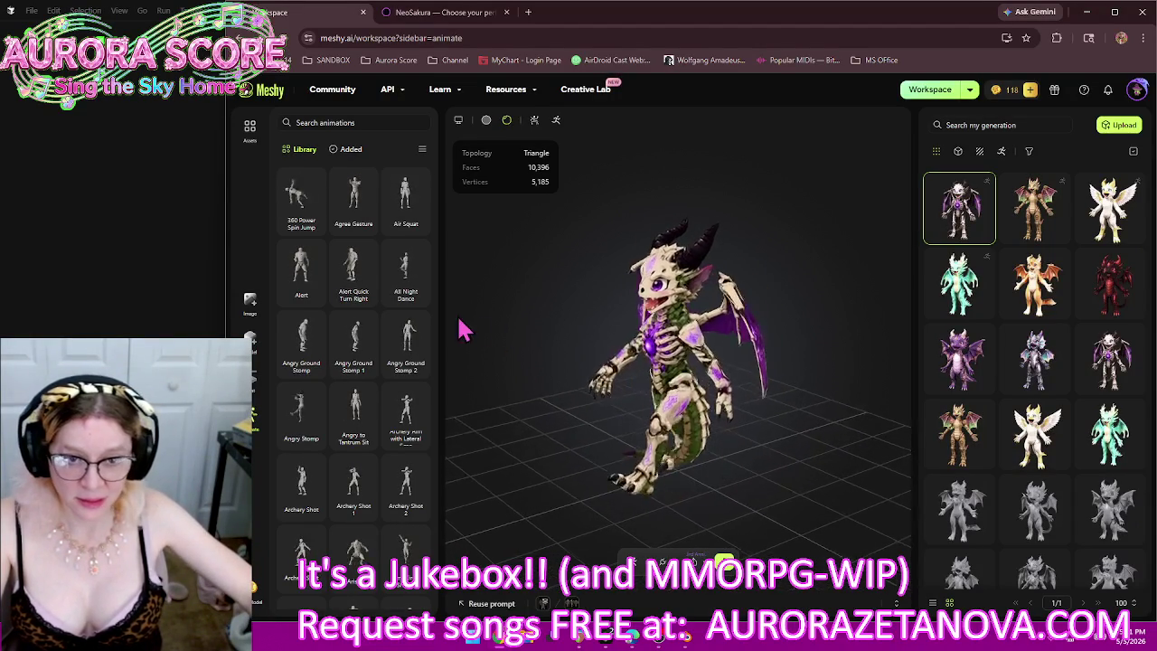
click(307, 224)
click(351, 228)
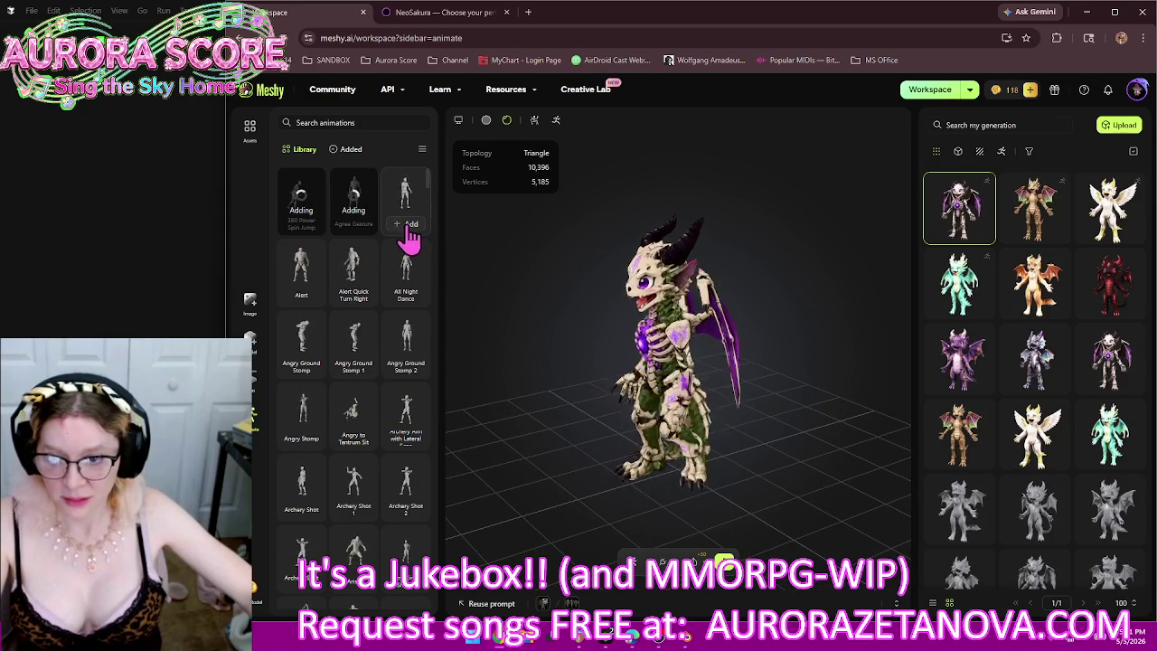
click(408, 231)
click(305, 298)
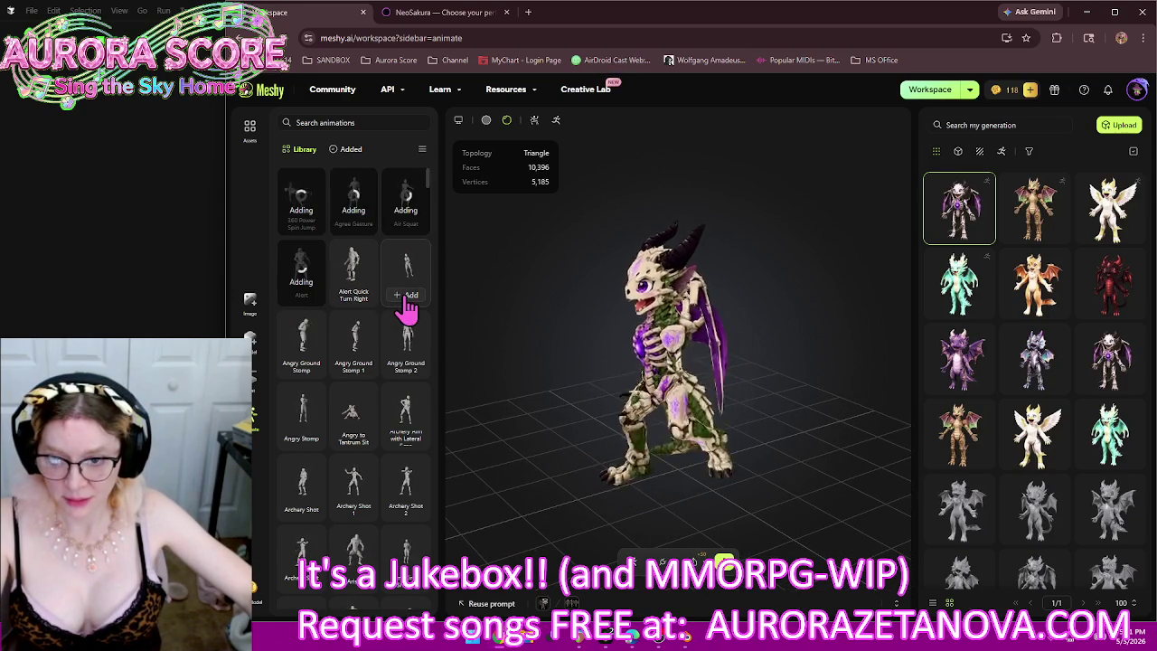
click(406, 303)
click(363, 375)
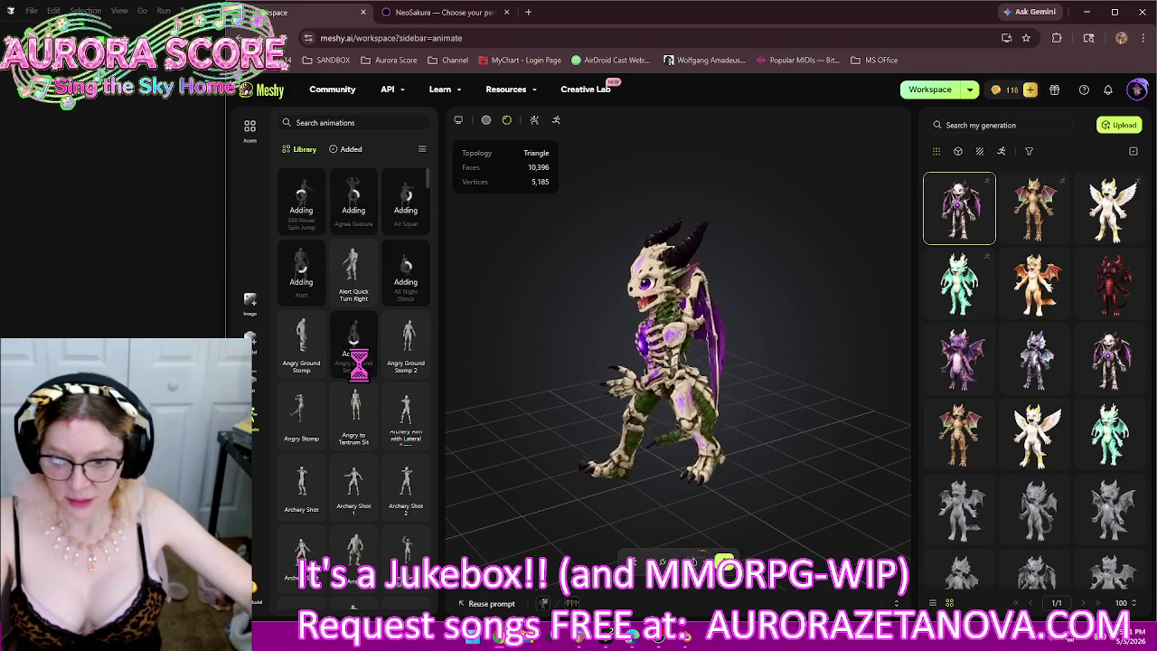
click(407, 372)
click(305, 440)
click(357, 440)
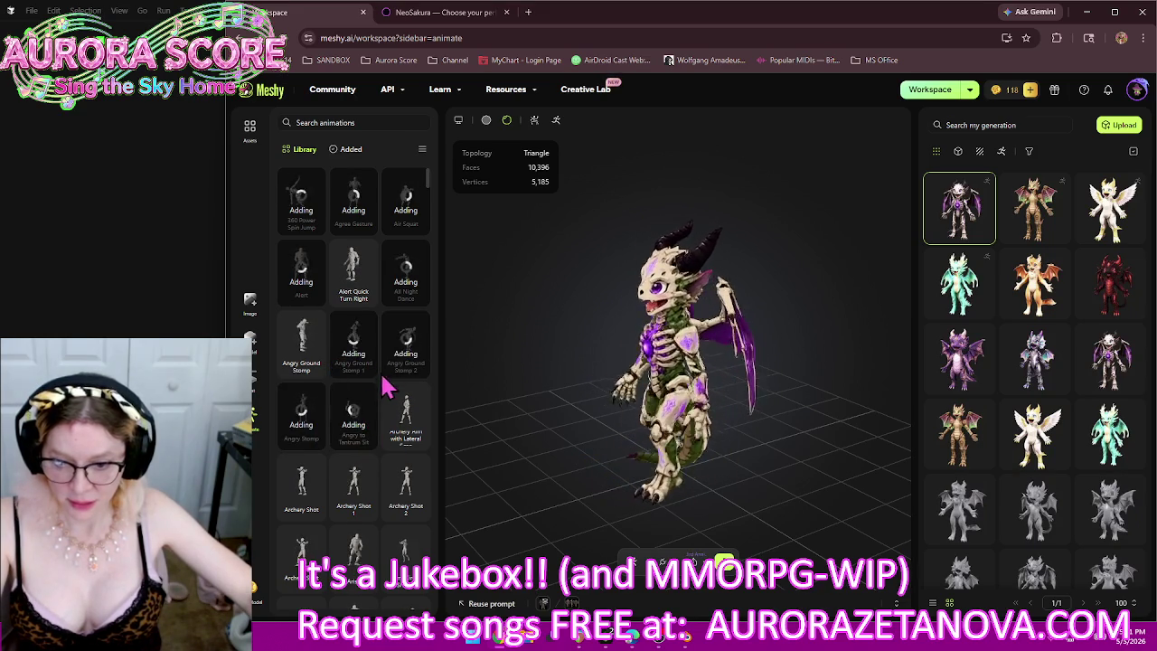
click(357, 589)
click(402, 592)
Step: Add Axe Spin Attack, Backflip, Backflip and Rise, Baseball Pitching, Bass Beats and one more animation
scroll(361, 434, down, 2)
scroll(361, 434, down, 3)
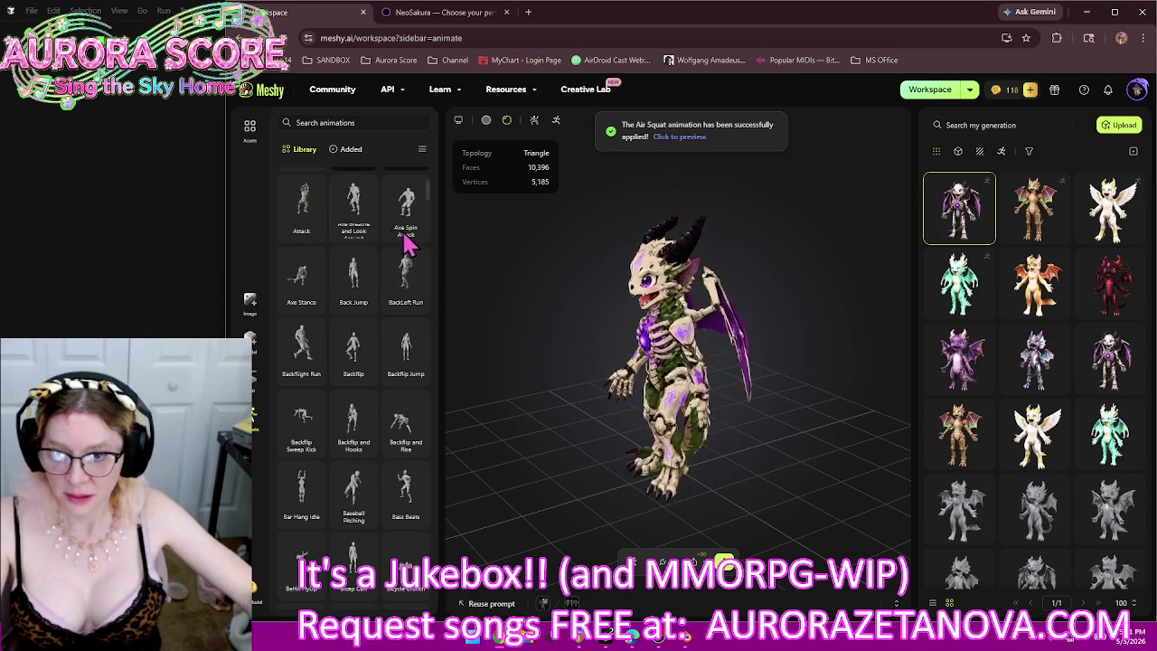
click(406, 224)
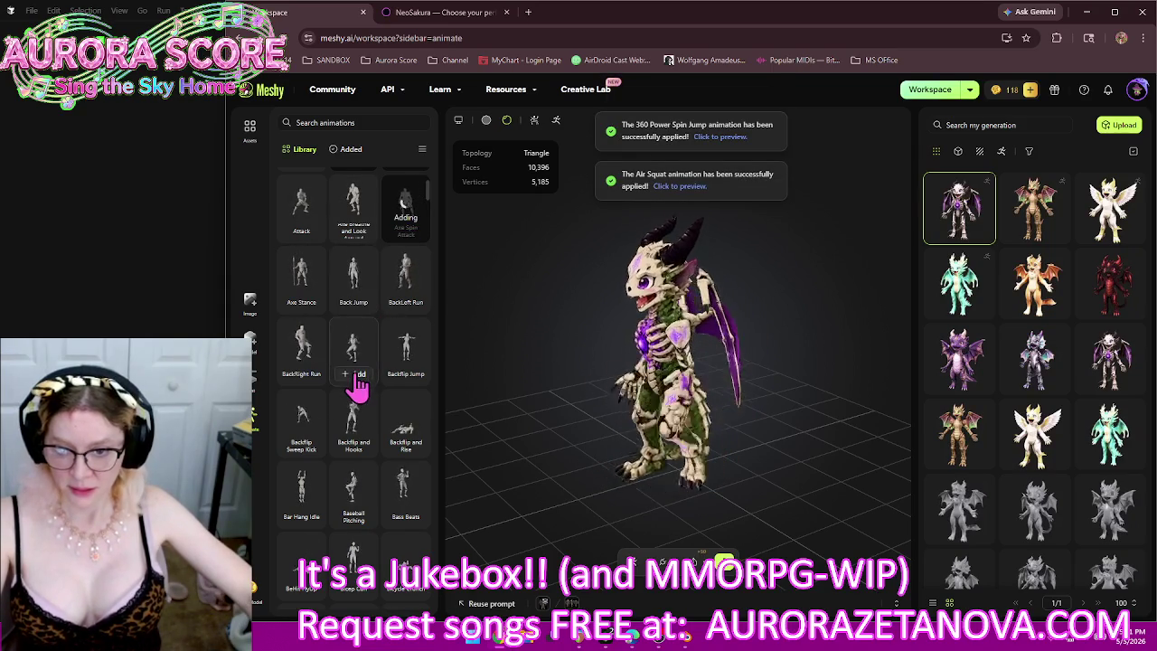
click(356, 372)
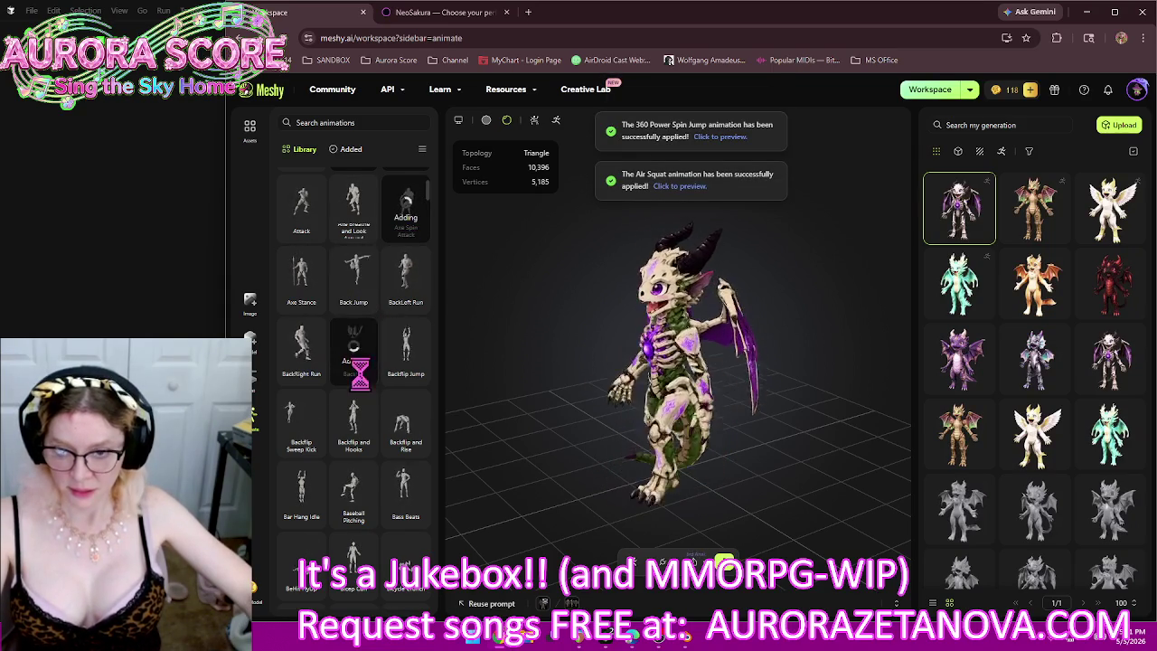
click(406, 448)
click(358, 532)
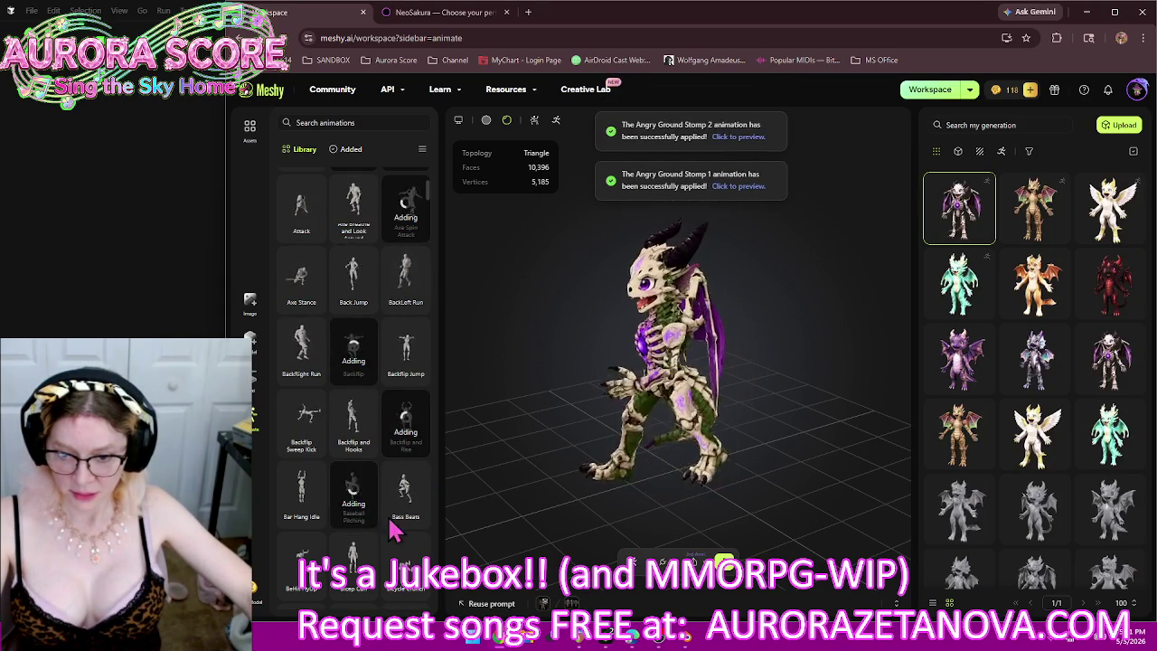
click(406, 530)
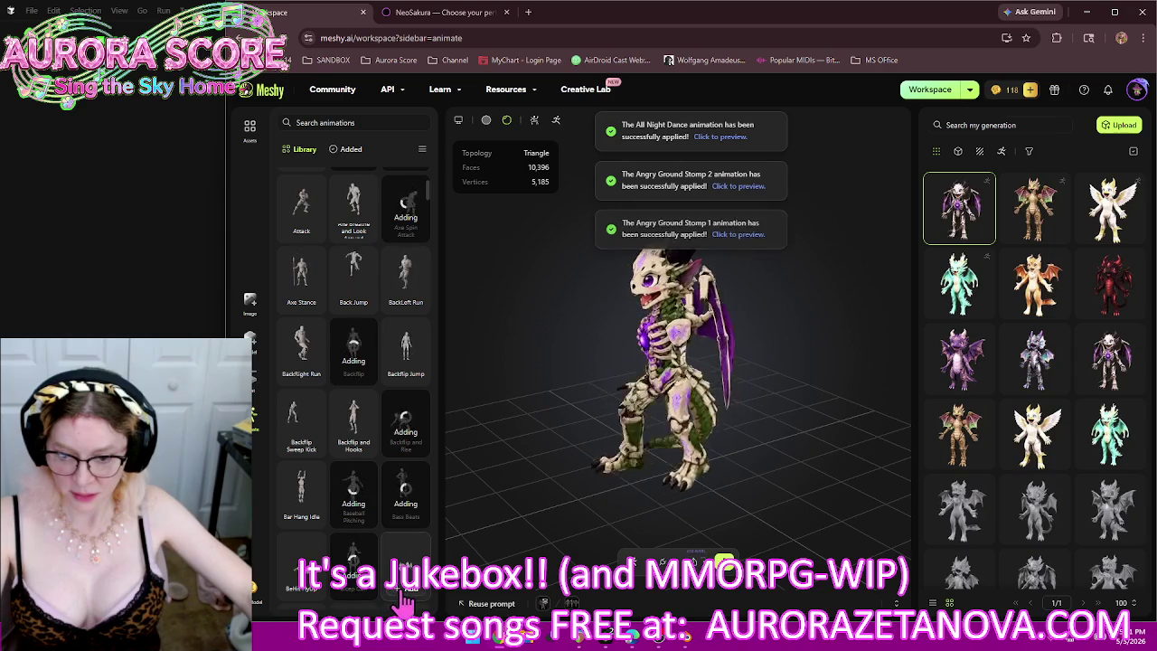
click(404, 592)
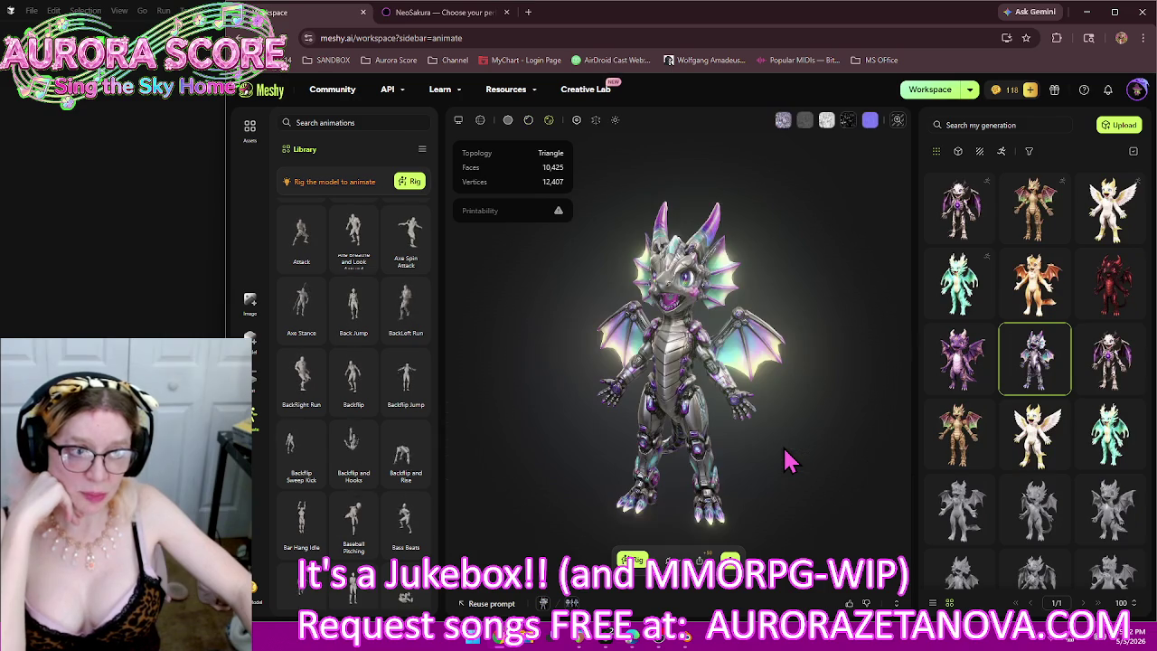
Step: Choose humanoid rigging for the silver dragon, set its height to 2.09 m, and continue
mouse_move(741, 459)
mouse_down()
mouse_move(834, 446)
mouse_move(632, 453)
mouse_move(757, 453)
mouse_move(542, 497)
mouse_up()
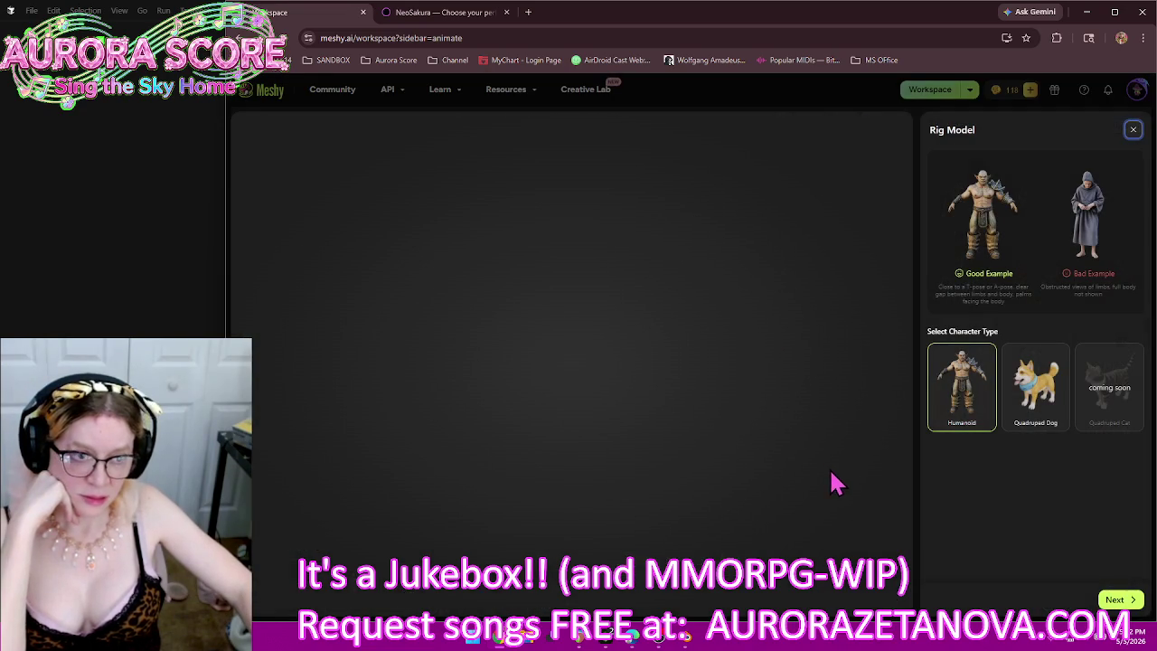
click(1117, 600)
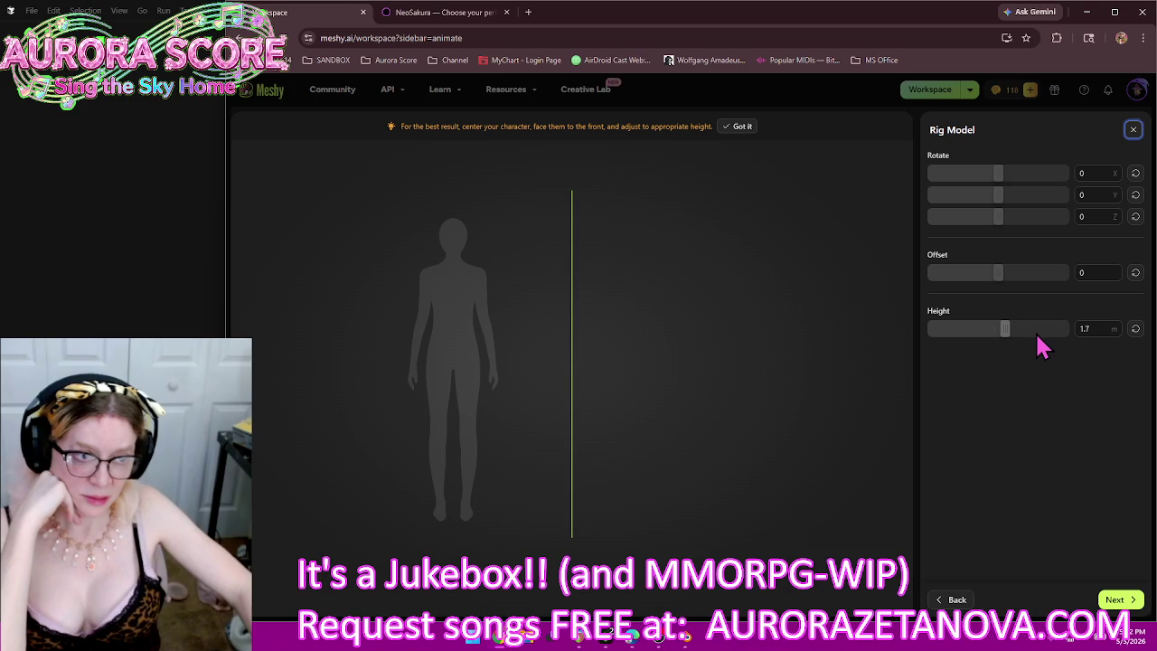
click(1032, 328)
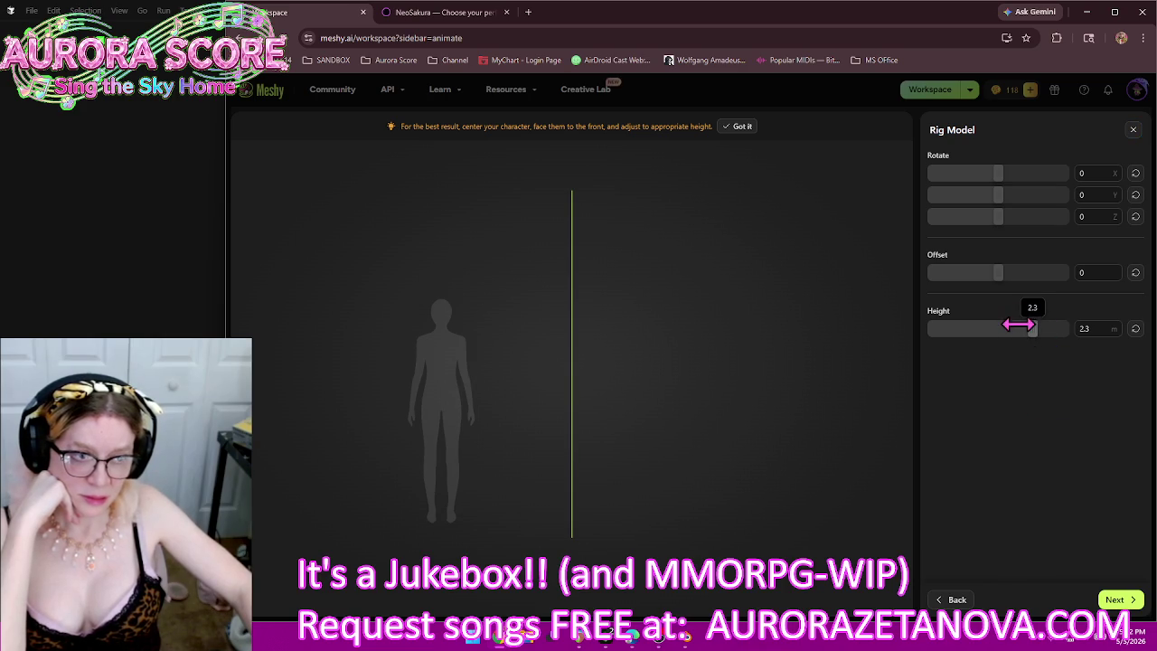
click(1022, 329)
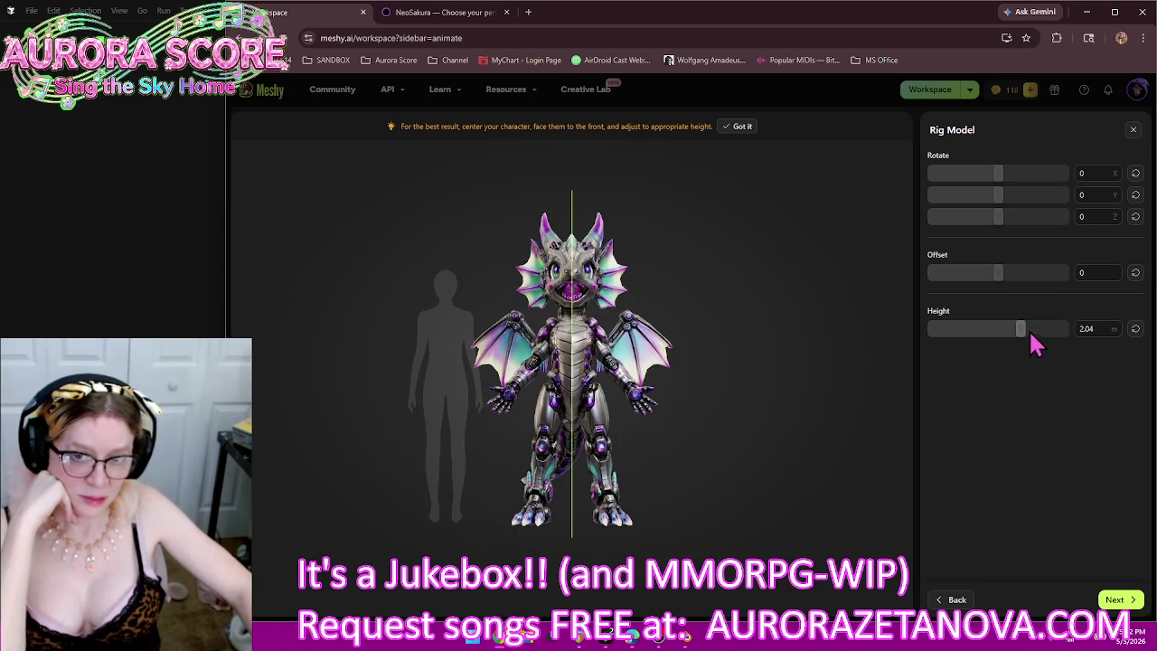
drag(1024, 331, 1110, 447)
right_click(1025, 332)
click(1119, 603)
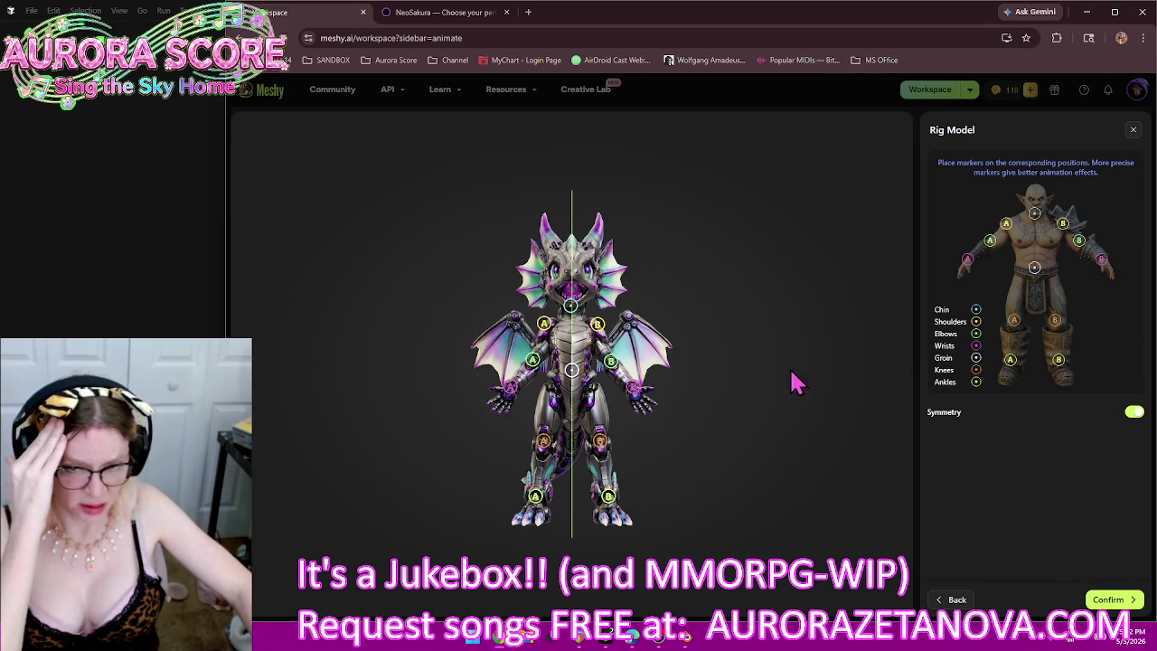
Step: Fit the chin, shoulder, knee, ankle and groin markers to the silver dragon and confirm
drag(571, 307, 575, 309)
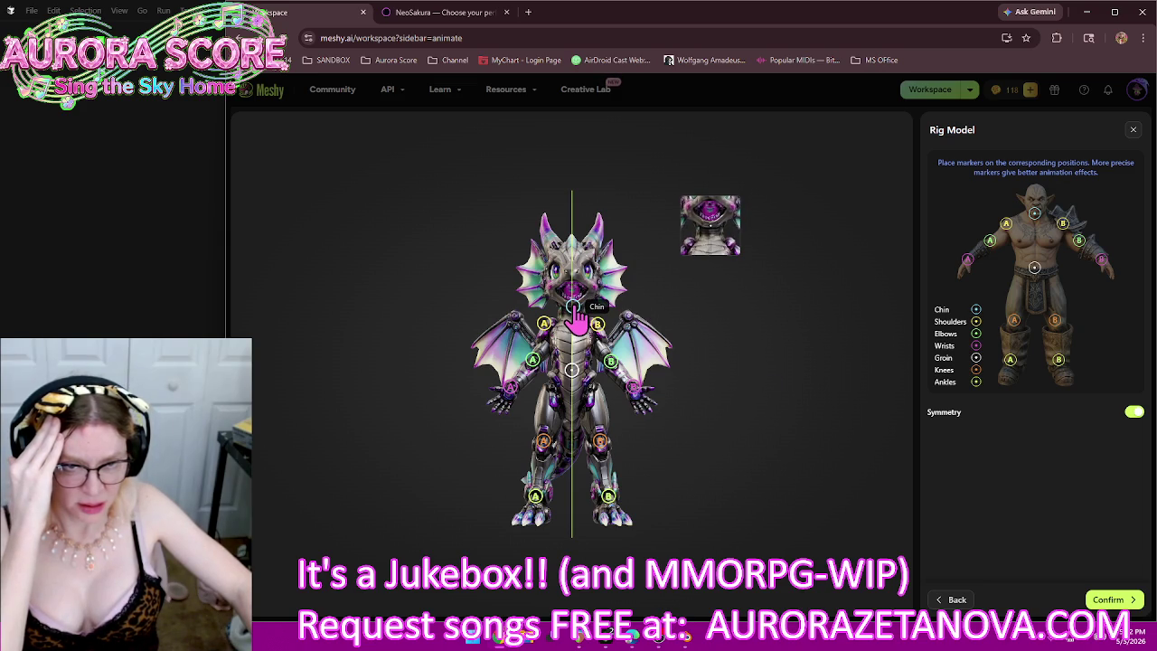
mouse_move(553, 336)
mouse_down()
mouse_move(556, 358)
mouse_move(564, 338)
mouse_move(551, 346)
mouse_up()
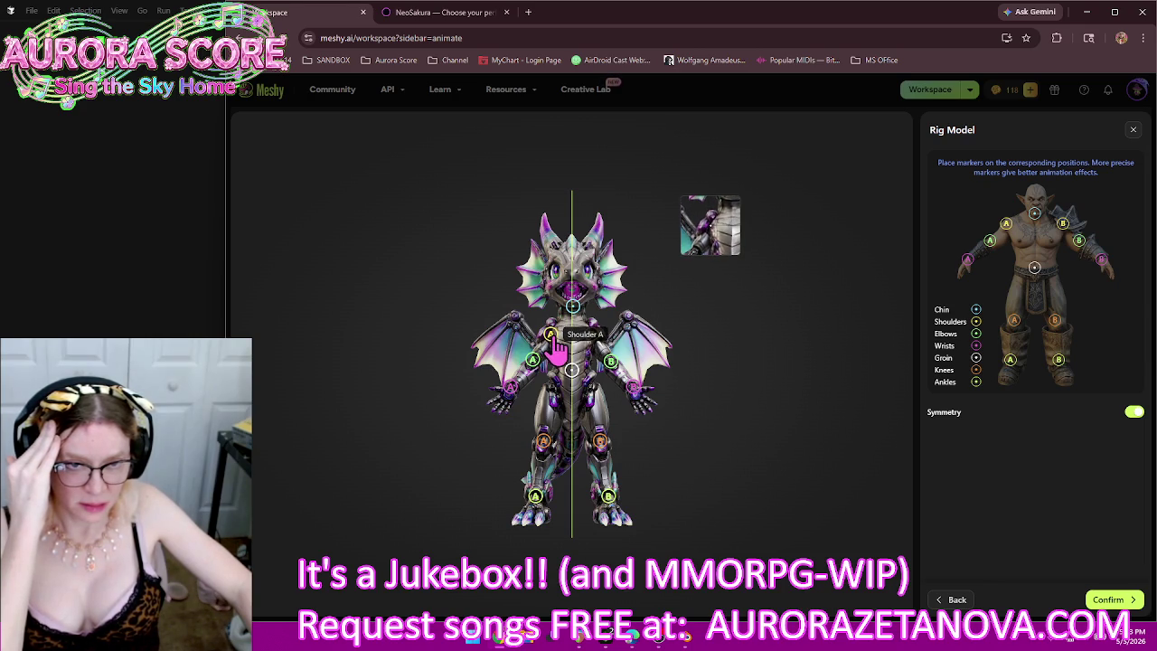
drag(551, 346, 515, 391)
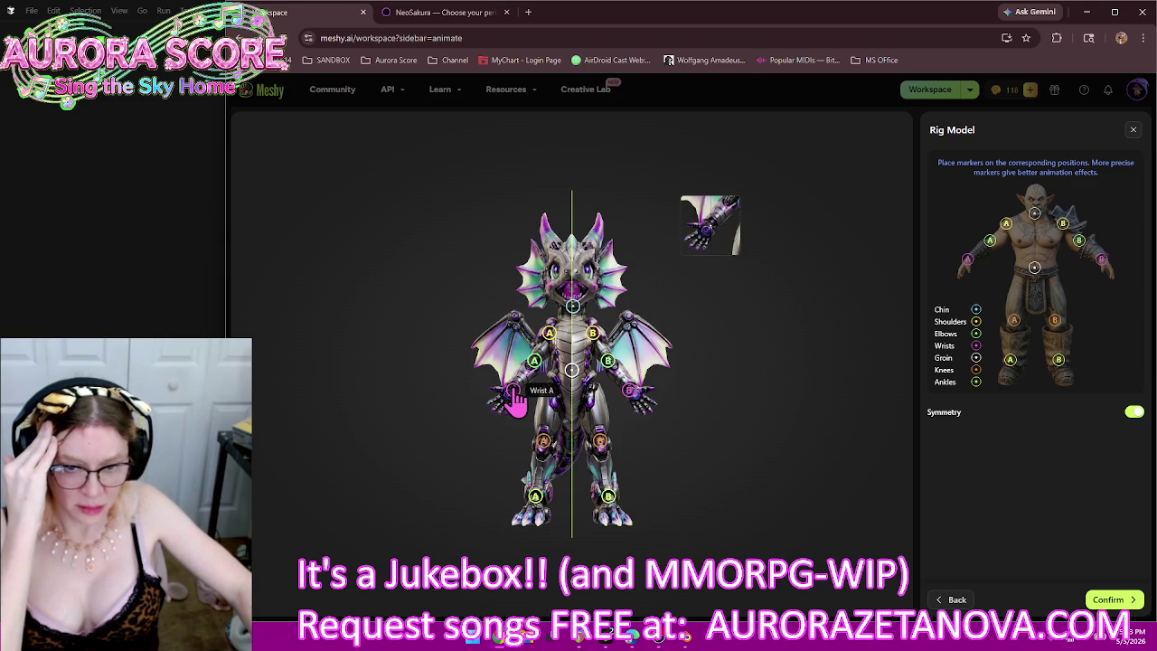
drag(542, 442, 544, 449)
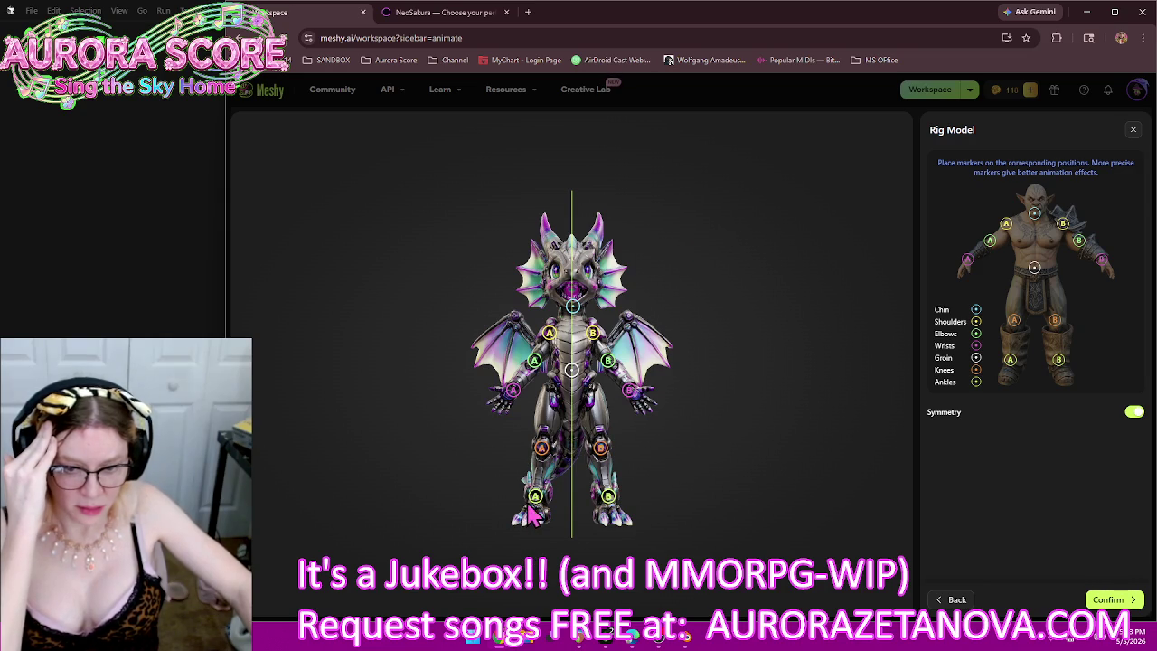
drag(536, 500, 534, 501)
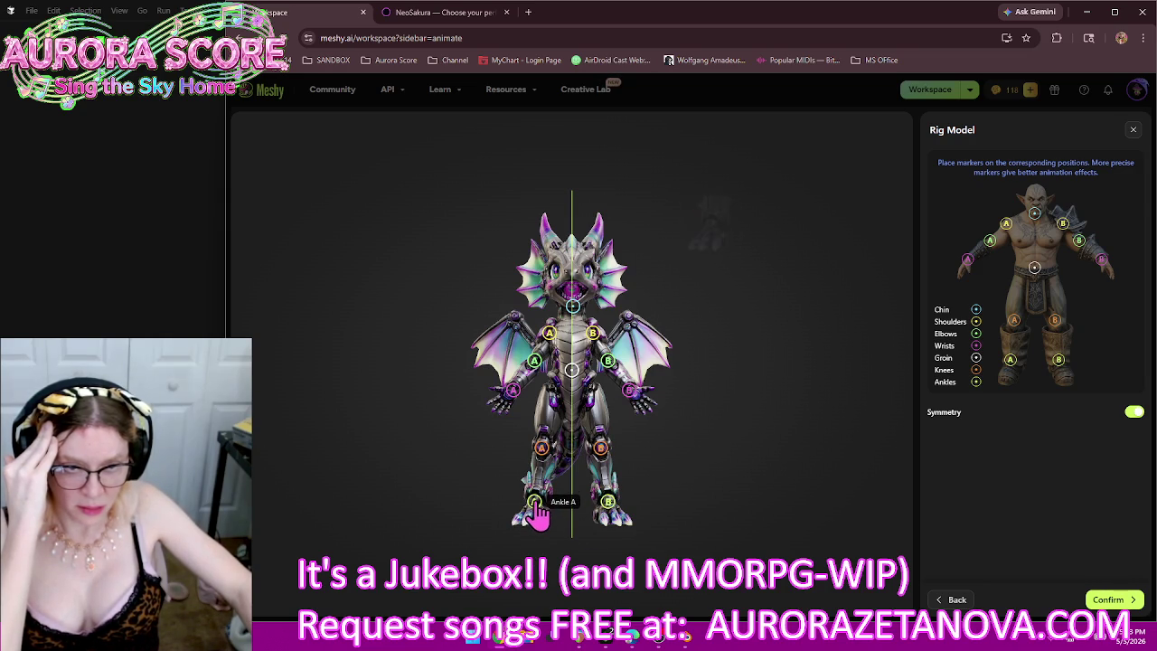
drag(573, 373, 572, 380)
click(1107, 600)
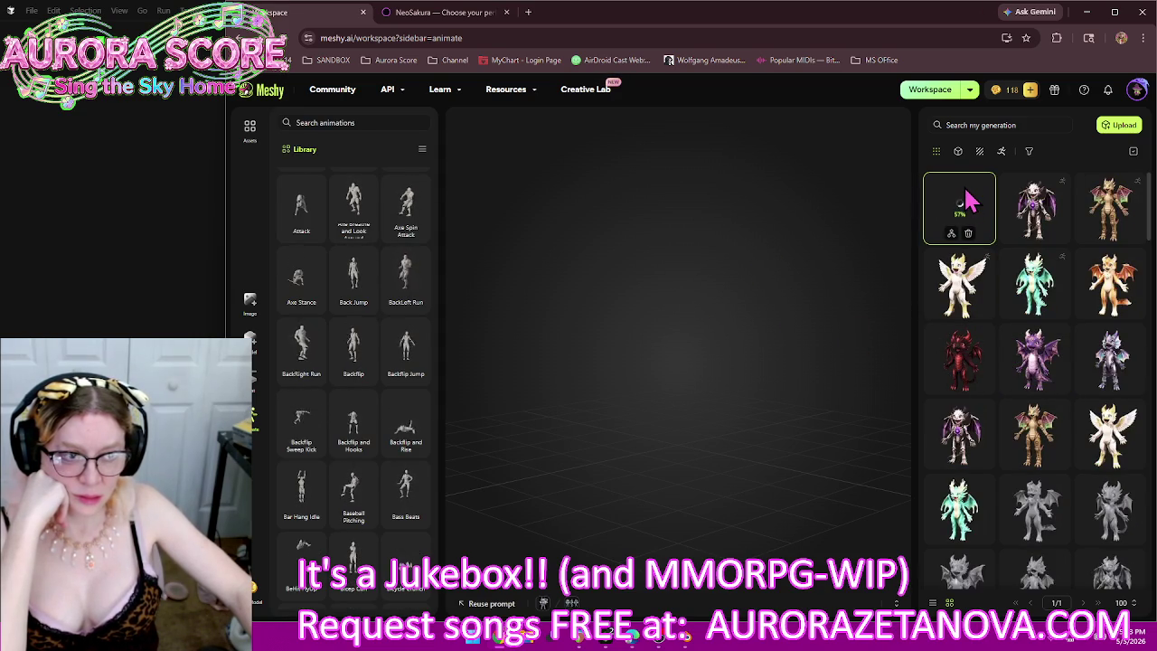
mouse_move(1034, 359)
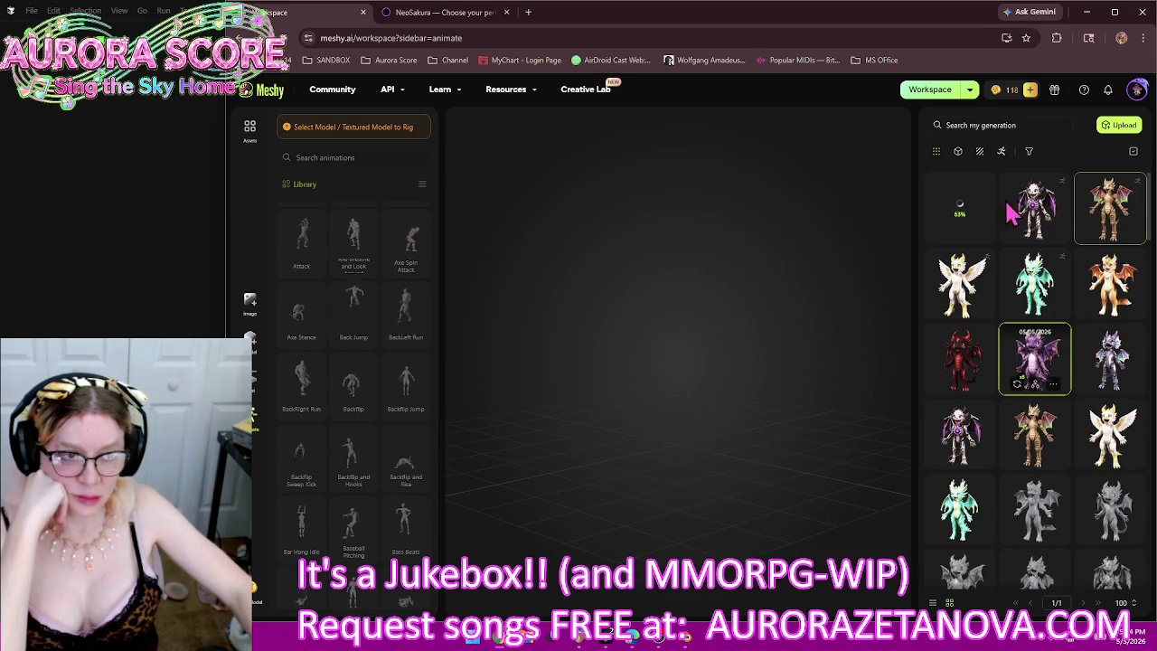
Step: Open the newly rigged iridescent dragon and turn the view to face it
click(961, 210)
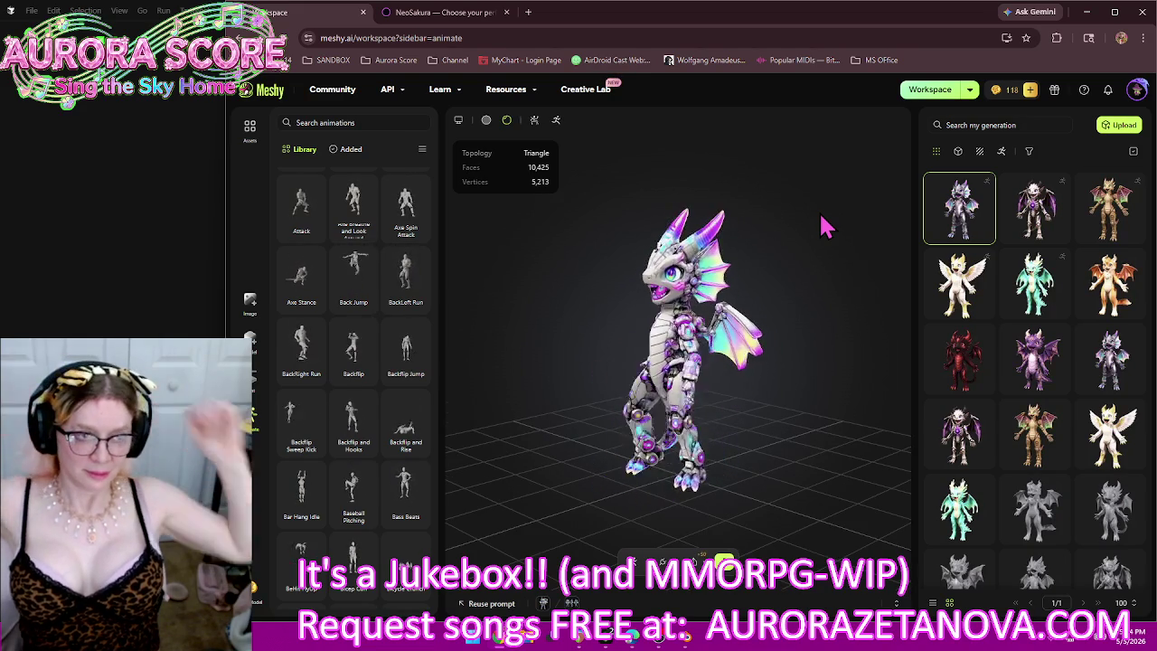
mouse_move(588, 464)
mouse_down()
mouse_move(673, 484)
mouse_move(529, 452)
mouse_move(763, 479)
mouse_up()
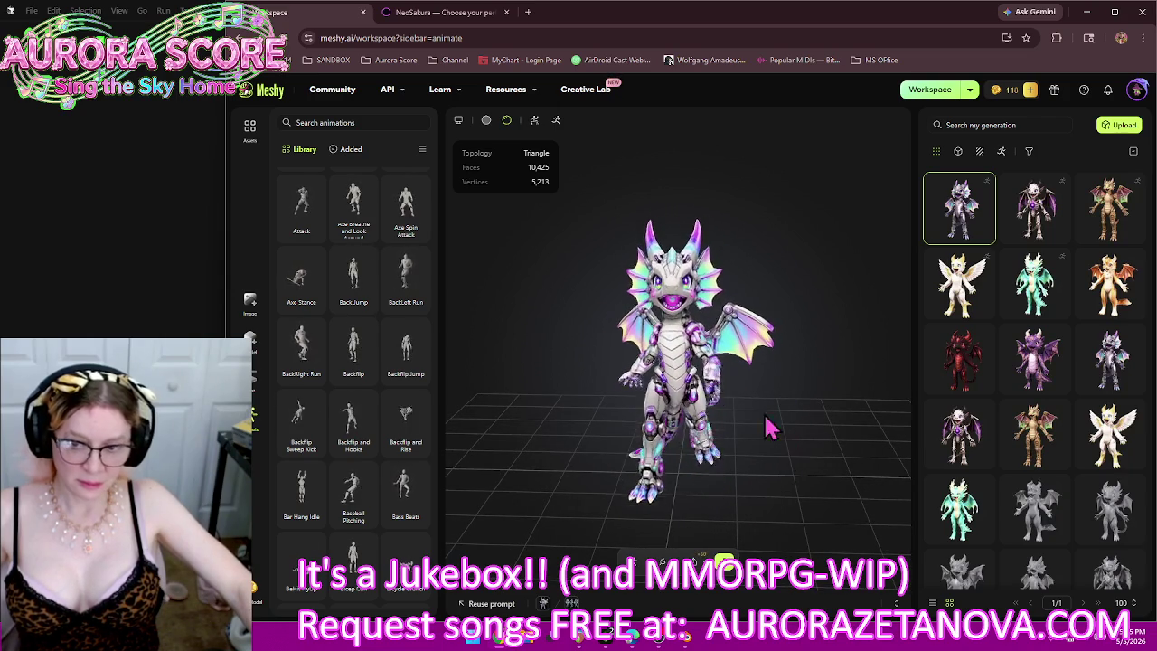
scroll(304, 235, up, 5)
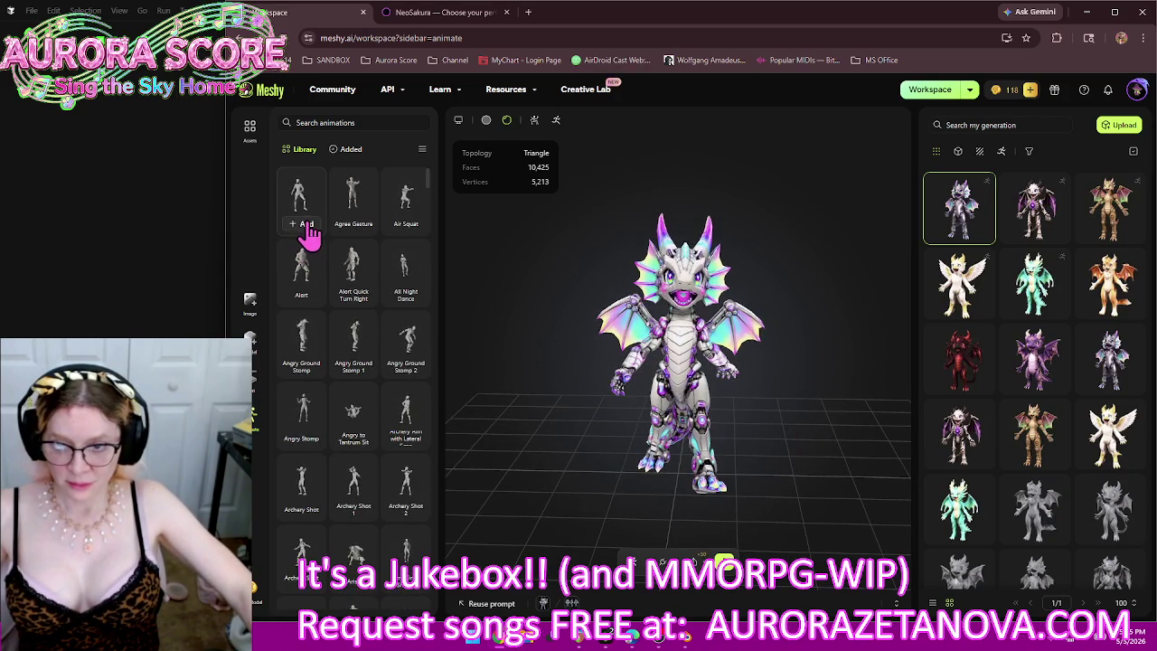
Step: Add Agree Gesture, Air Squat, Alert, Angry Ground Stomp 1, Angry Stomp and Angry to Tantrum Sit
click(354, 226)
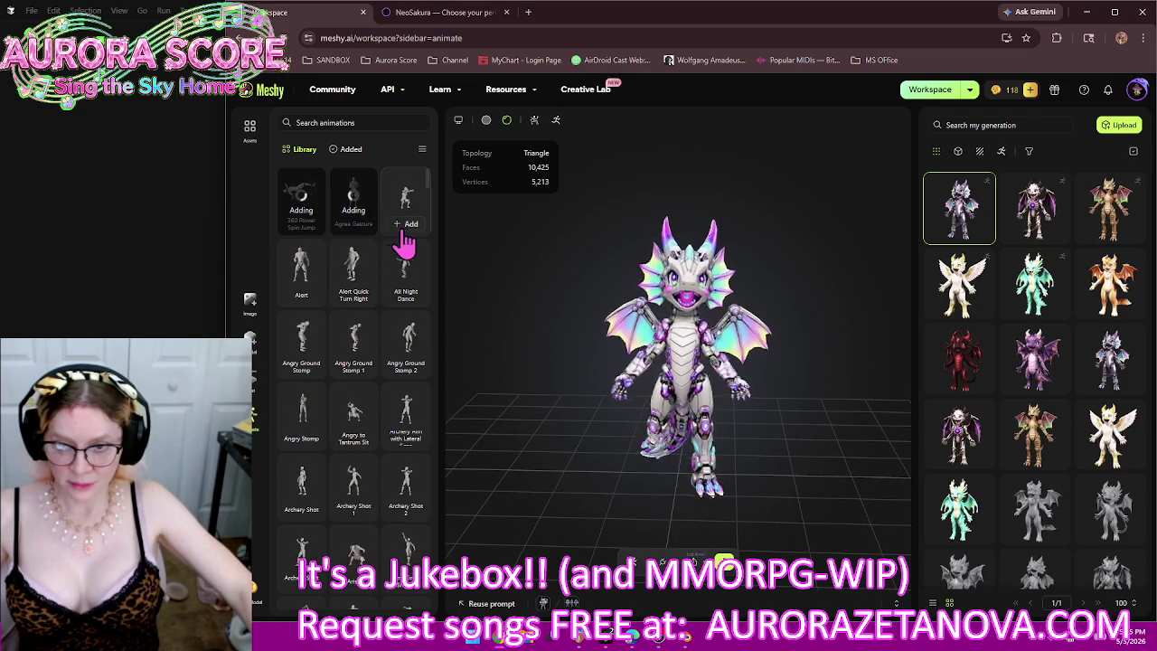
click(408, 225)
click(302, 297)
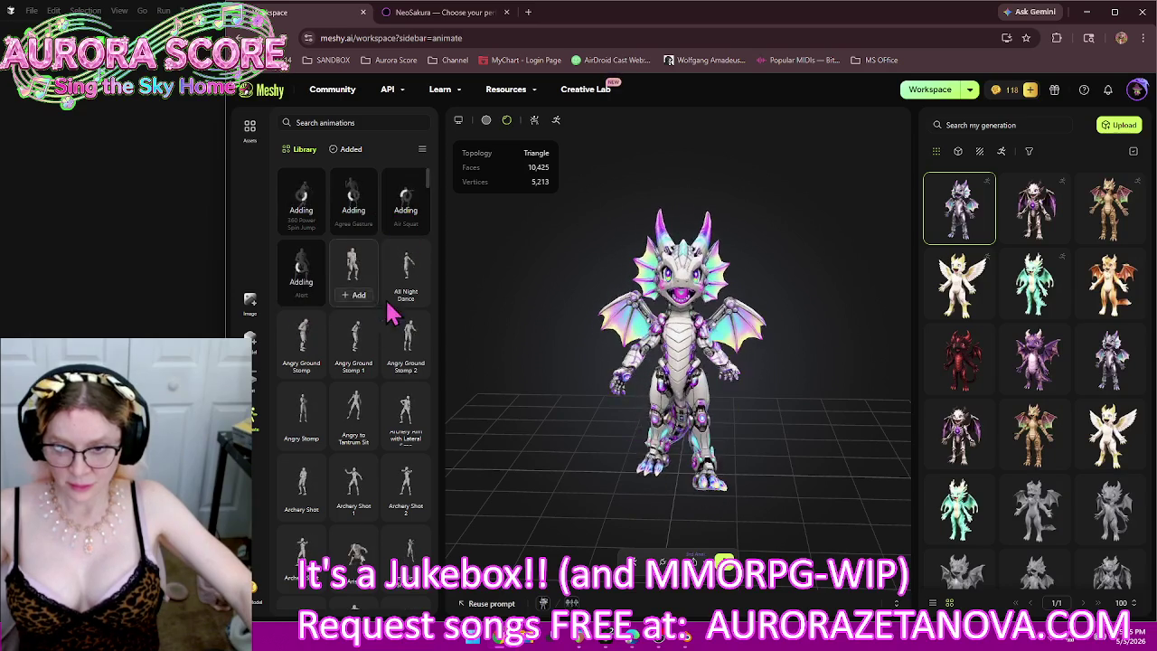
click(400, 379)
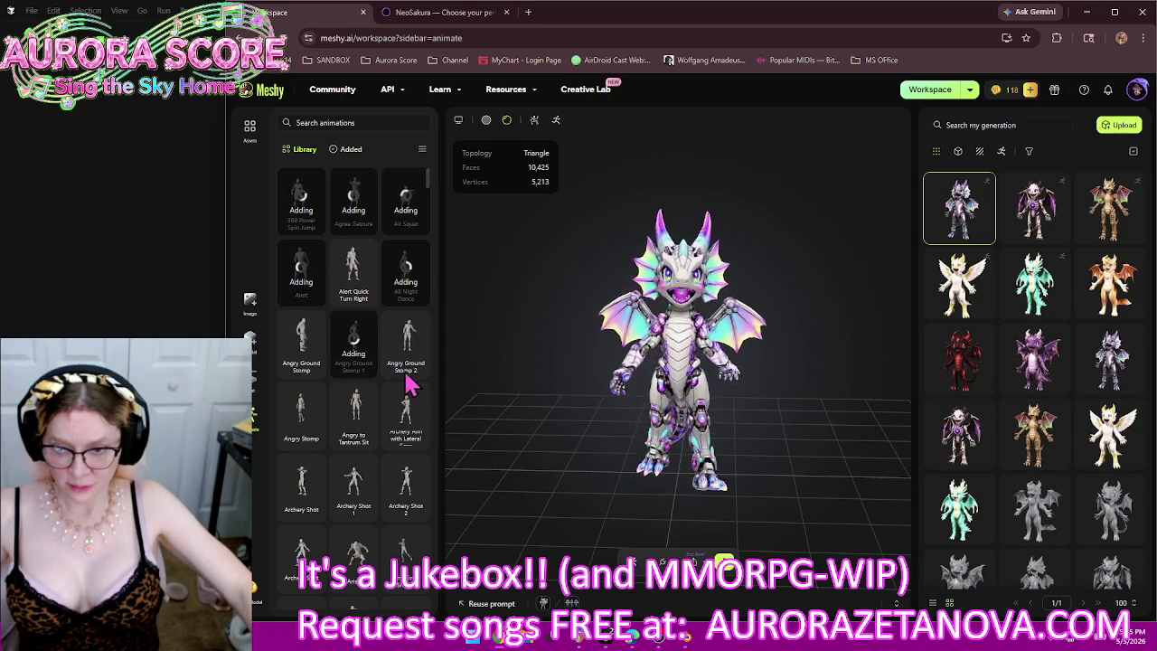
click(312, 438)
click(354, 443)
Step: Add Arise, Backflip, Backflip and Rise, Baseball Pitching, Bass Beats, Bicep Curl and Bicycle Crunch
scroll(352, 433, down, 2)
scroll(361, 425, down, 1)
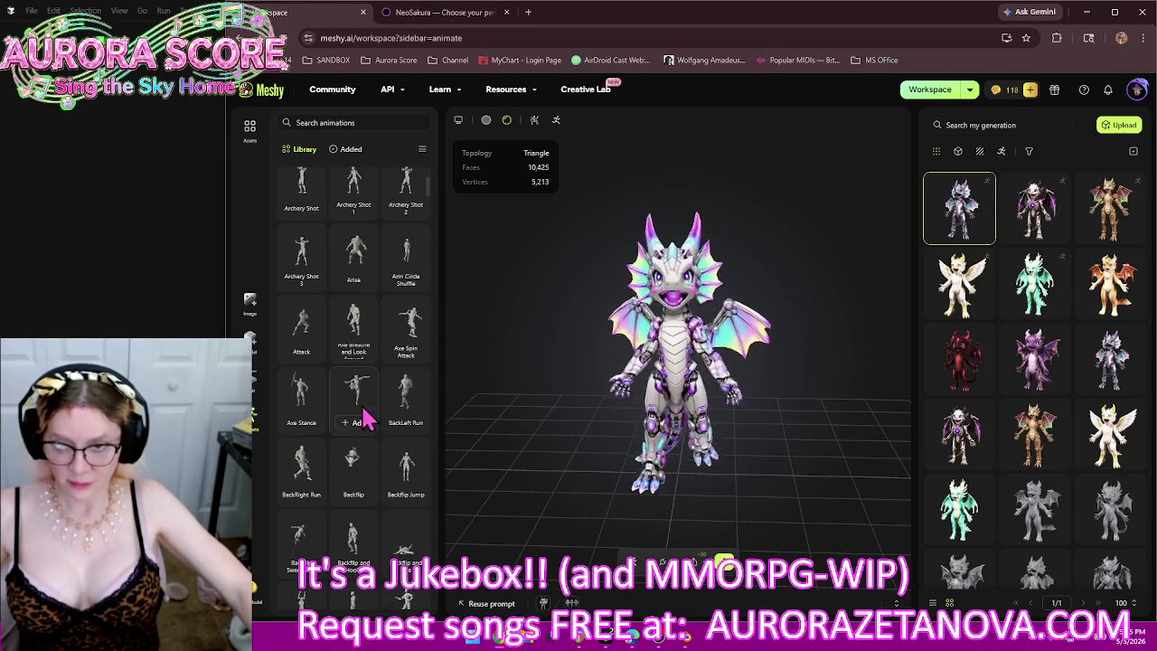
mouse_move(354, 258)
click(352, 280)
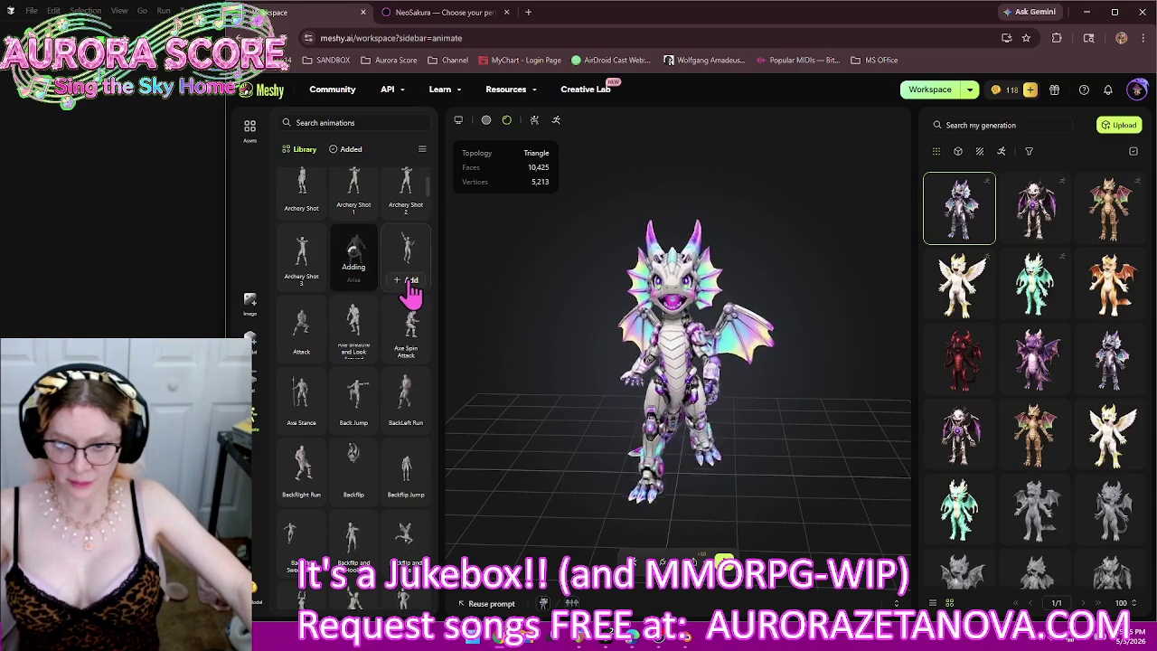
mouse_move(406, 334)
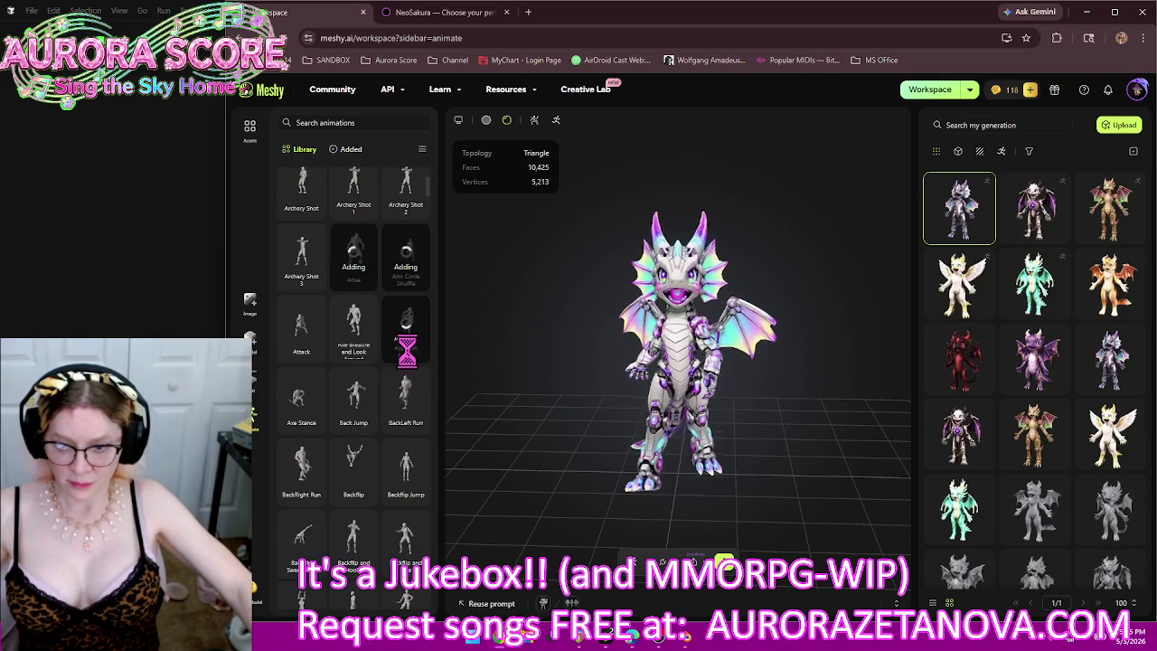
click(352, 496)
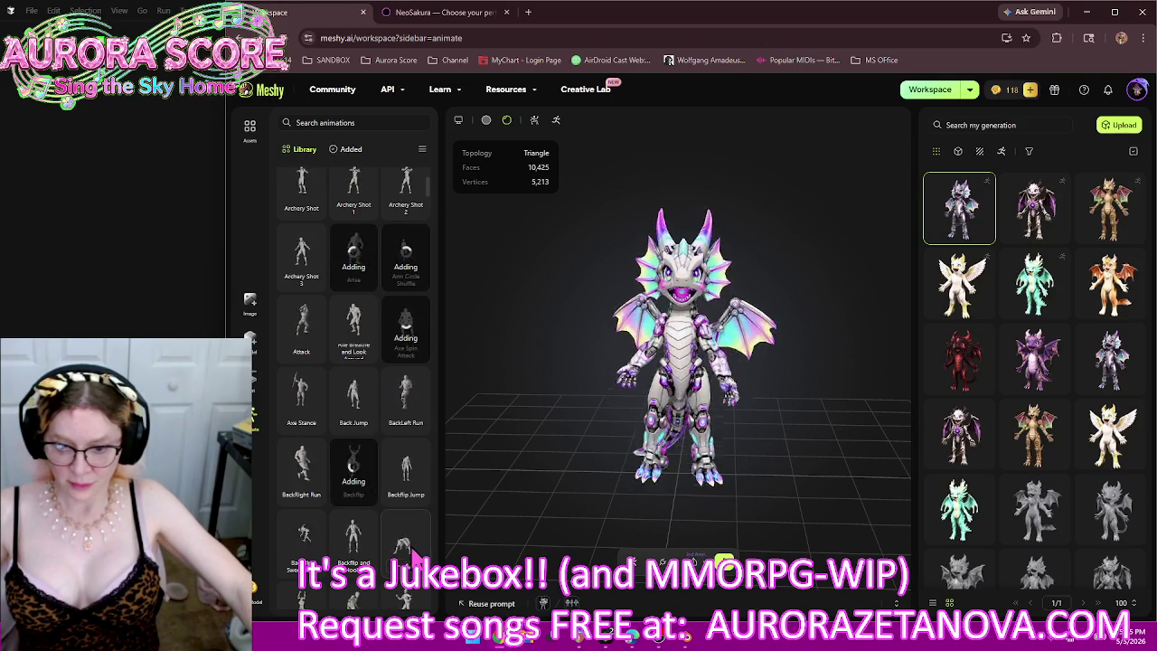
click(405, 564)
scroll(407, 460, down, 4)
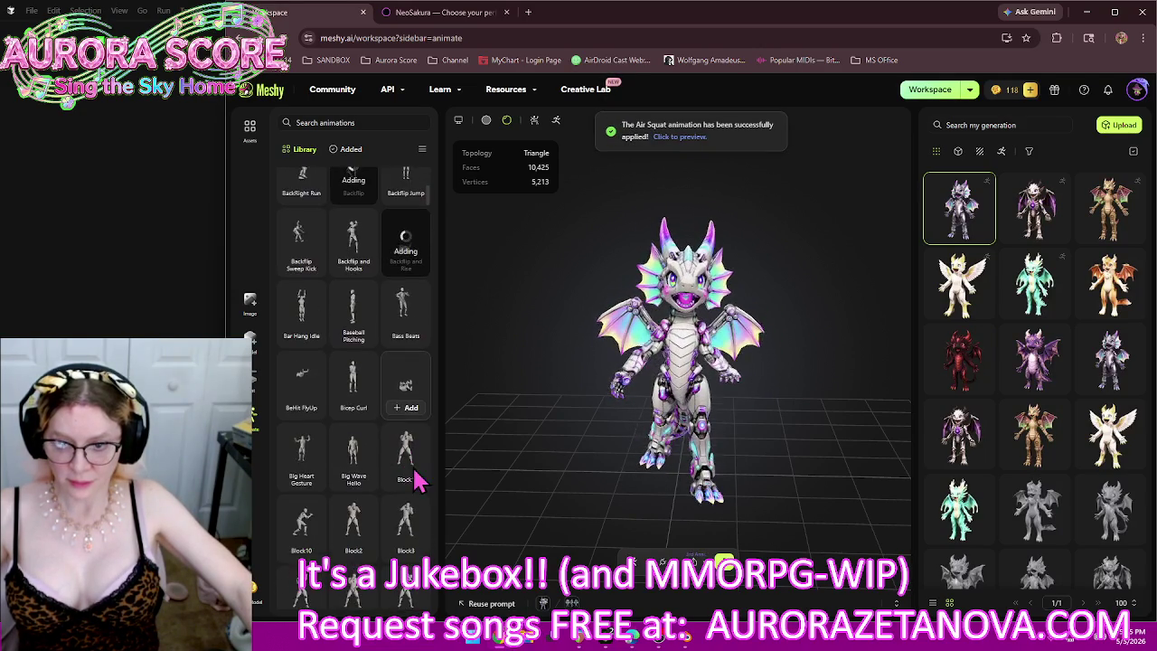
scroll(406, 280, down, 1)
click(361, 221)
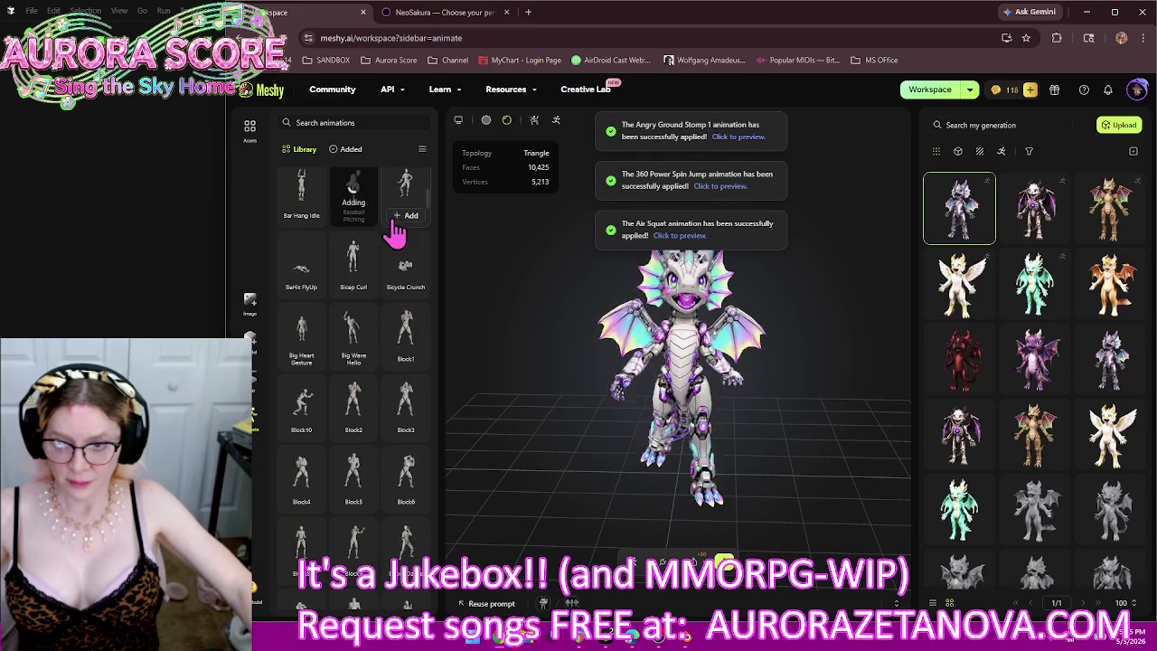
click(406, 217)
click(353, 288)
click(406, 288)
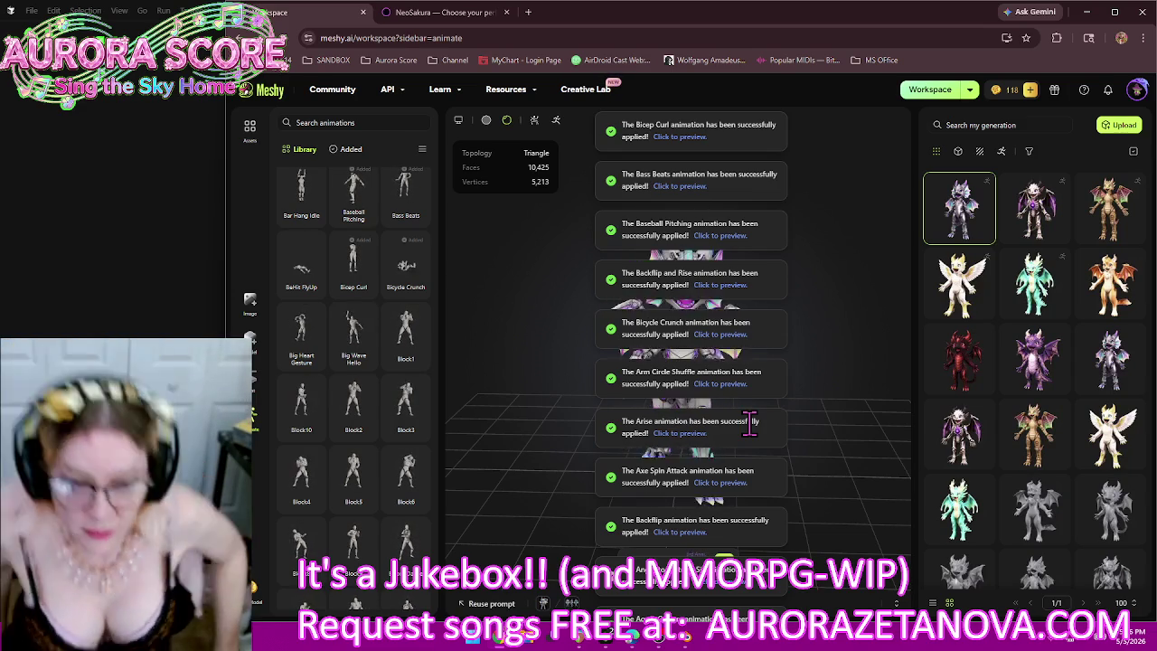
mouse_move(1035, 359)
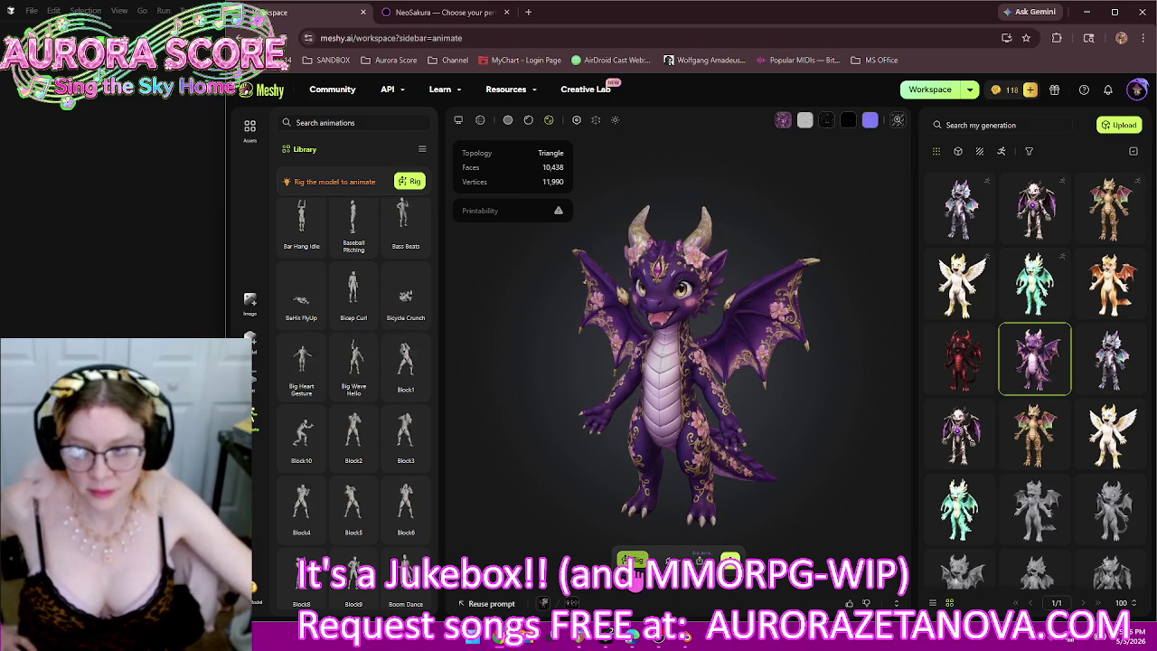
Step: Open the Rig Model panel for the floral dragon and briefly check the code editor window
click(632, 559)
key(alt+Tab)
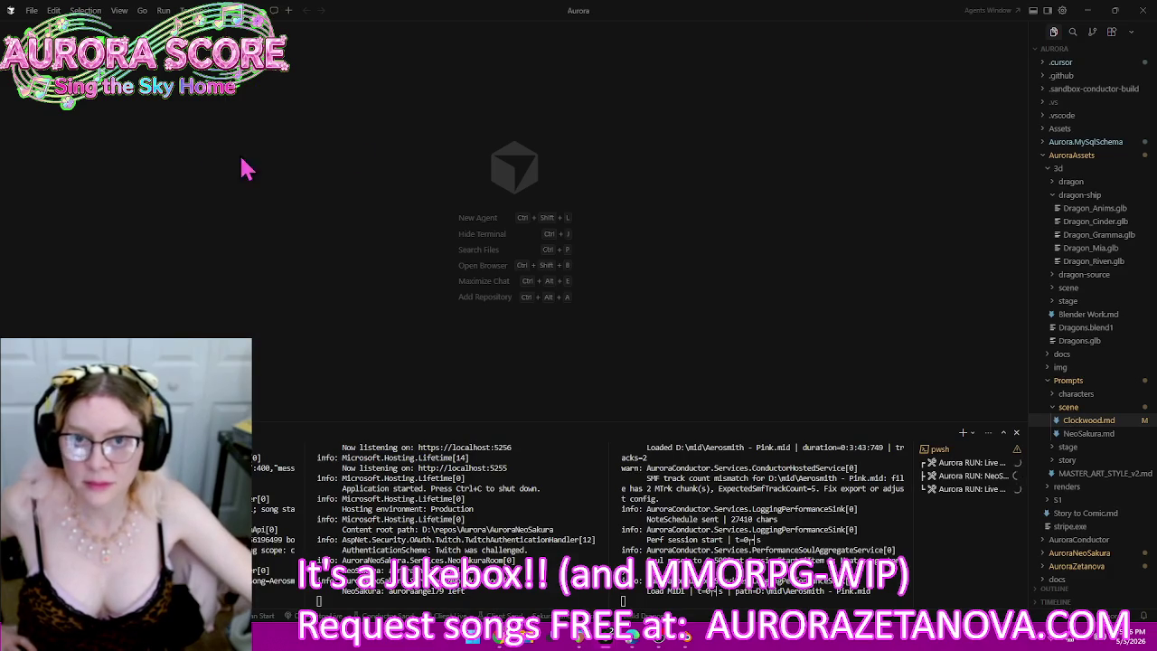
click(1085, 13)
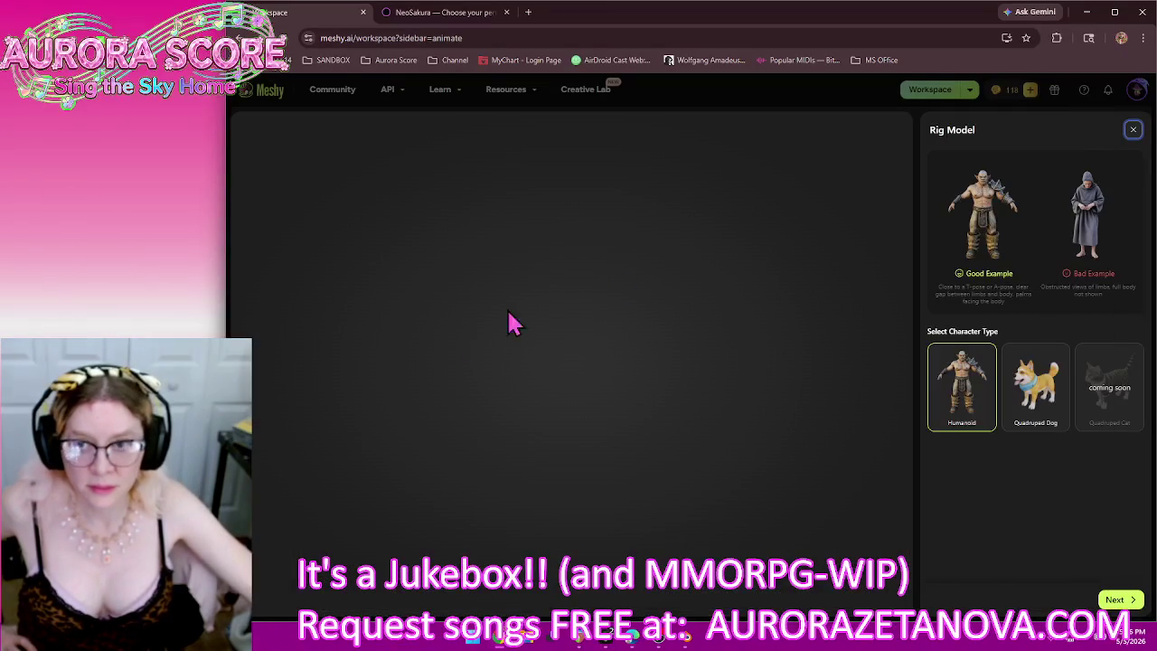
mouse_move(610, 640)
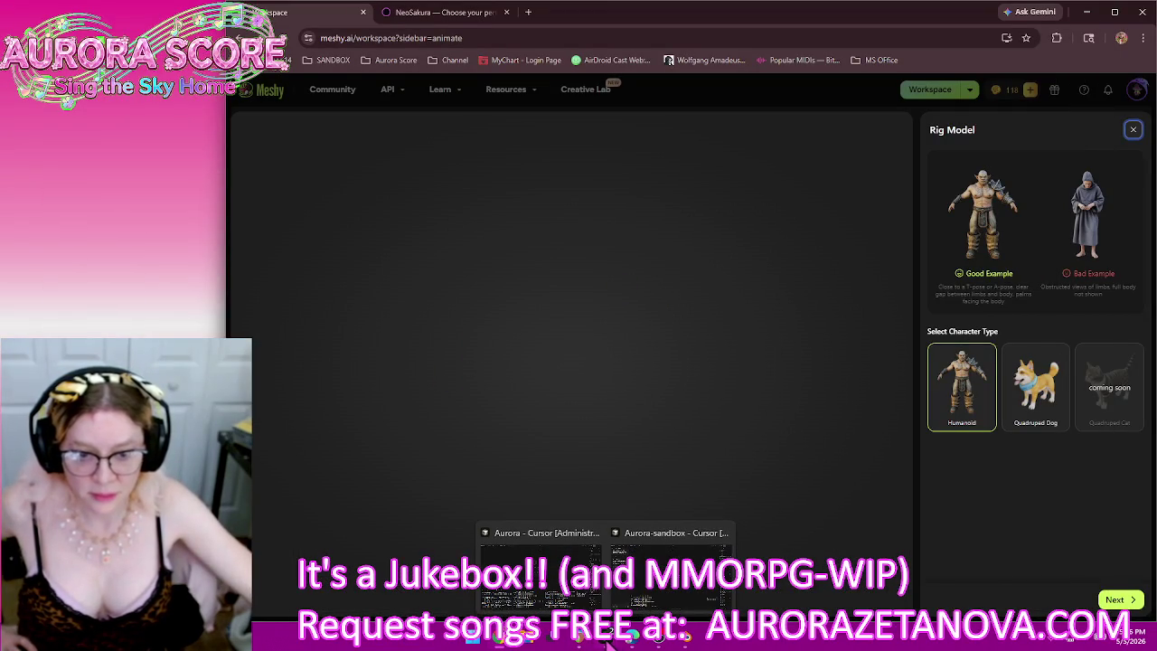
click(671, 542)
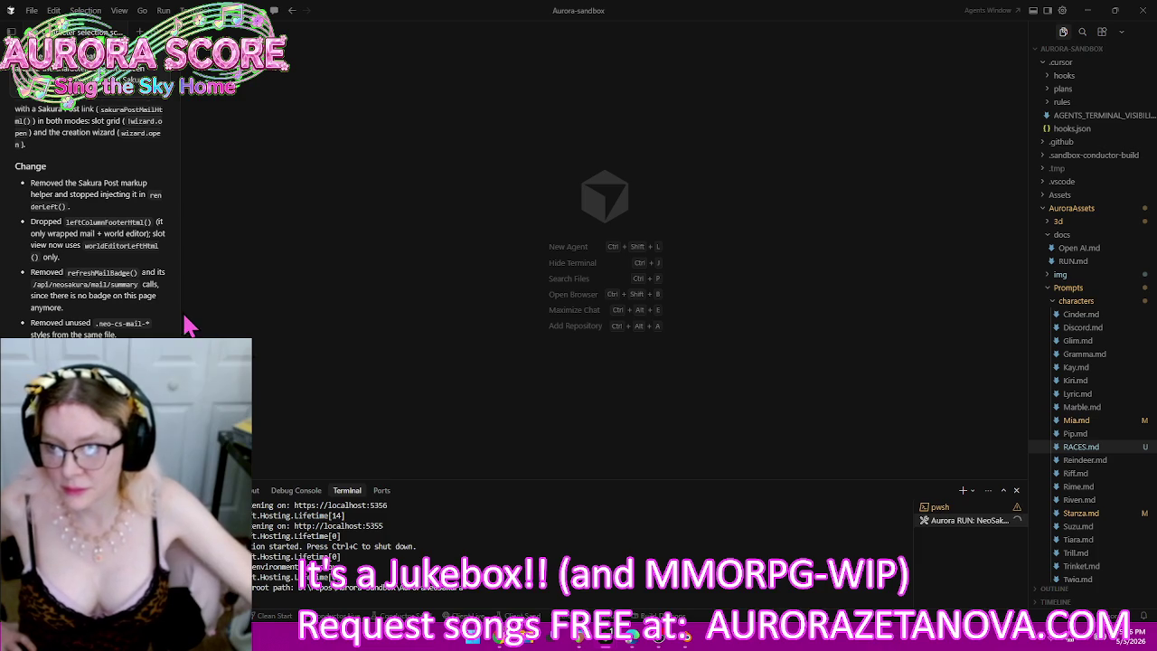
scroll(118, 262, up, 1)
scroll(113, 257, up, 1)
key(alt+Tab)
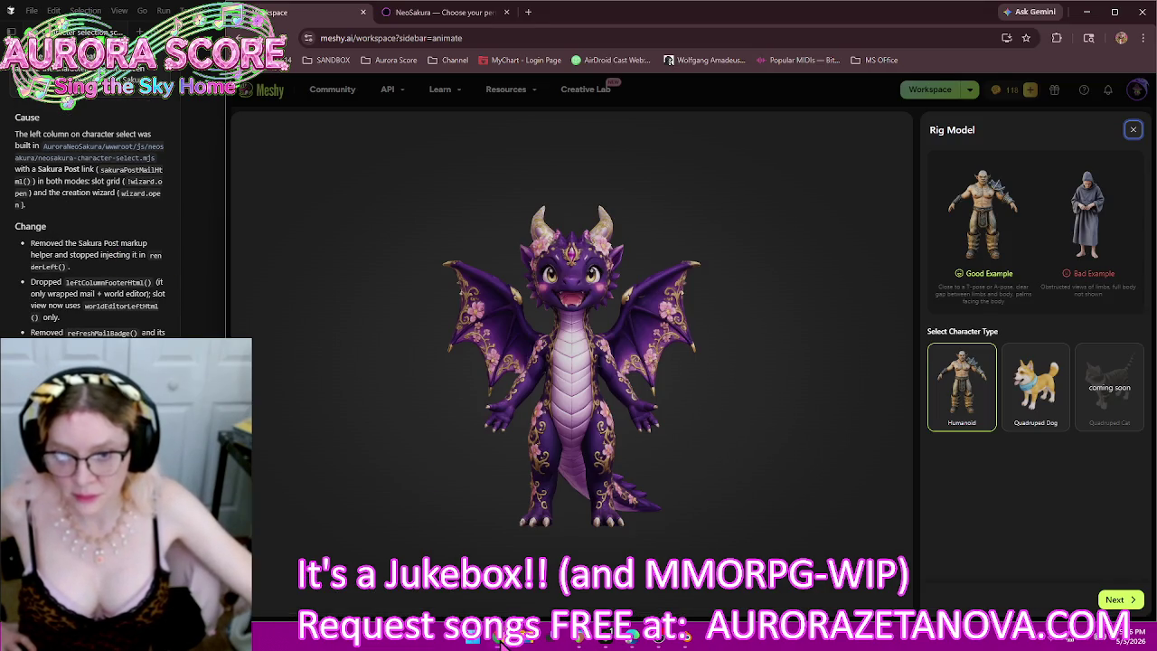
Step: Scroll the Meshy page, then switch to the NeoSakura character-select tab
scroll(126, 244, up, 1)
scroll(118, 240, up, 5)
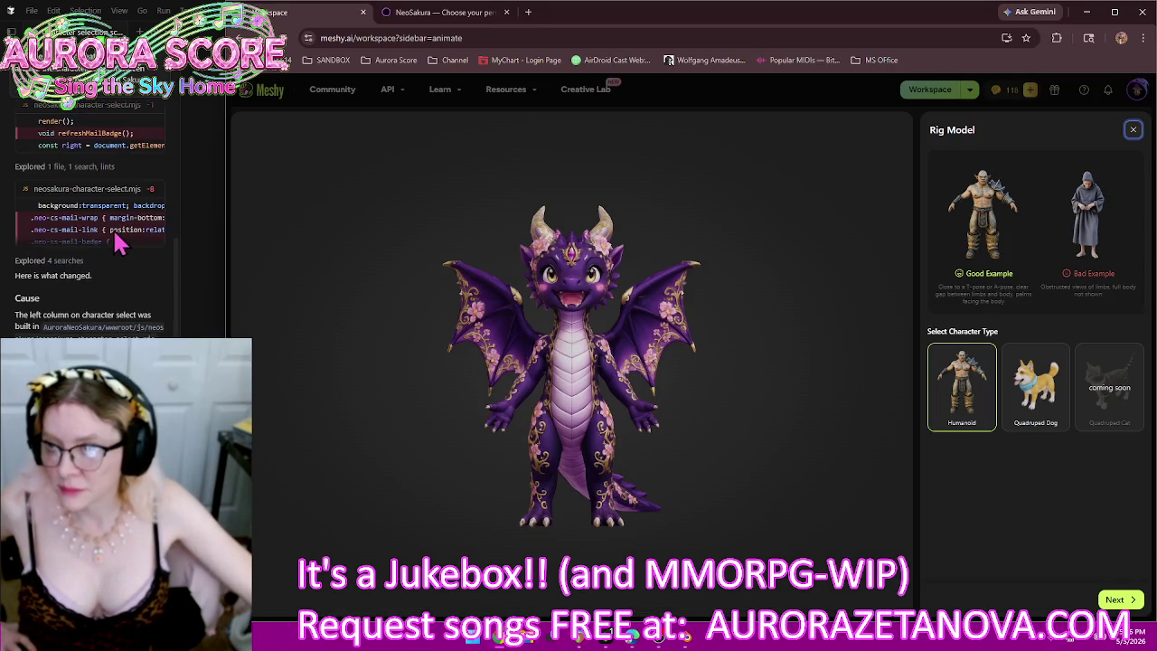
scroll(115, 231, down, 5)
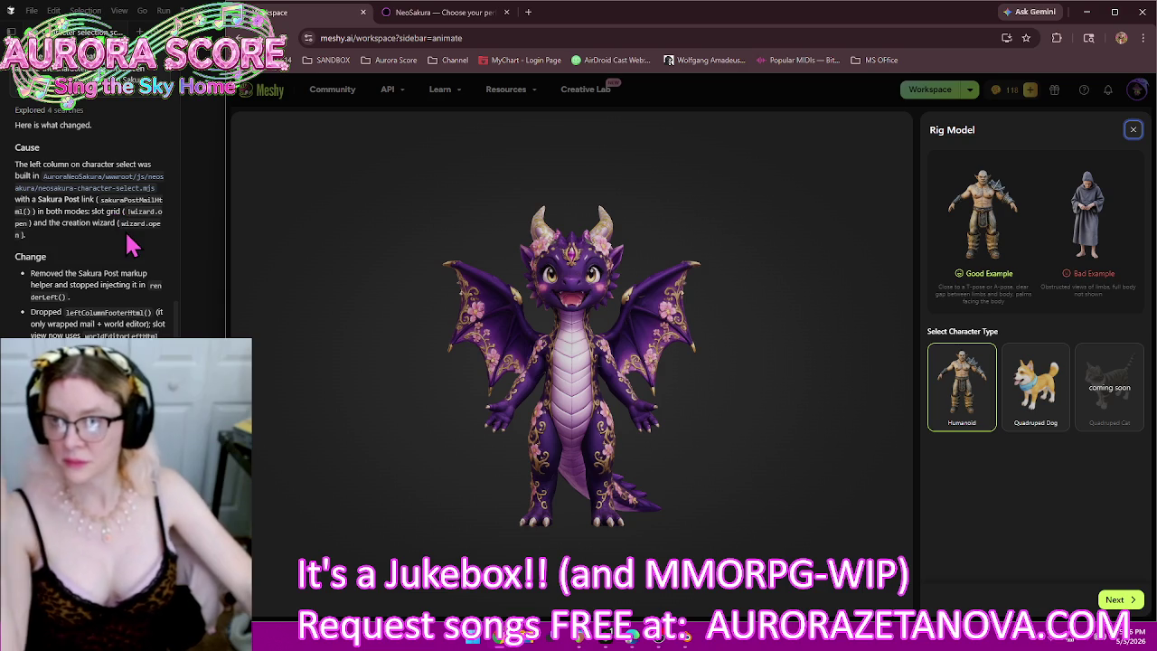
scroll(131, 244, down, 1)
scroll(131, 244, down, 2)
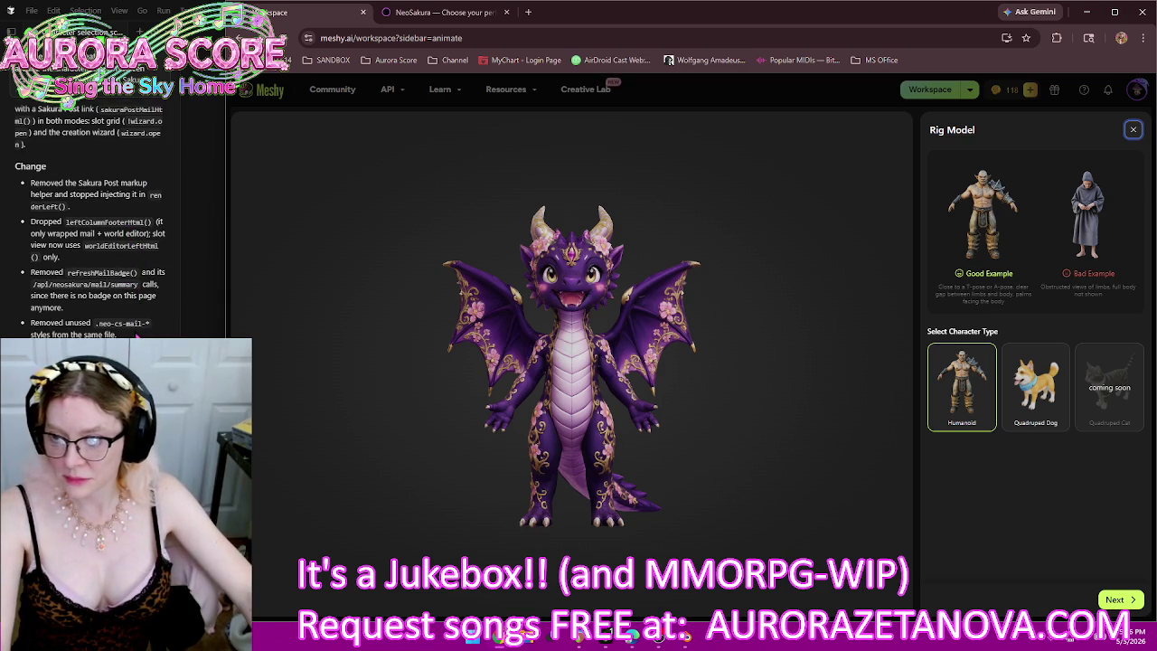
click(447, 13)
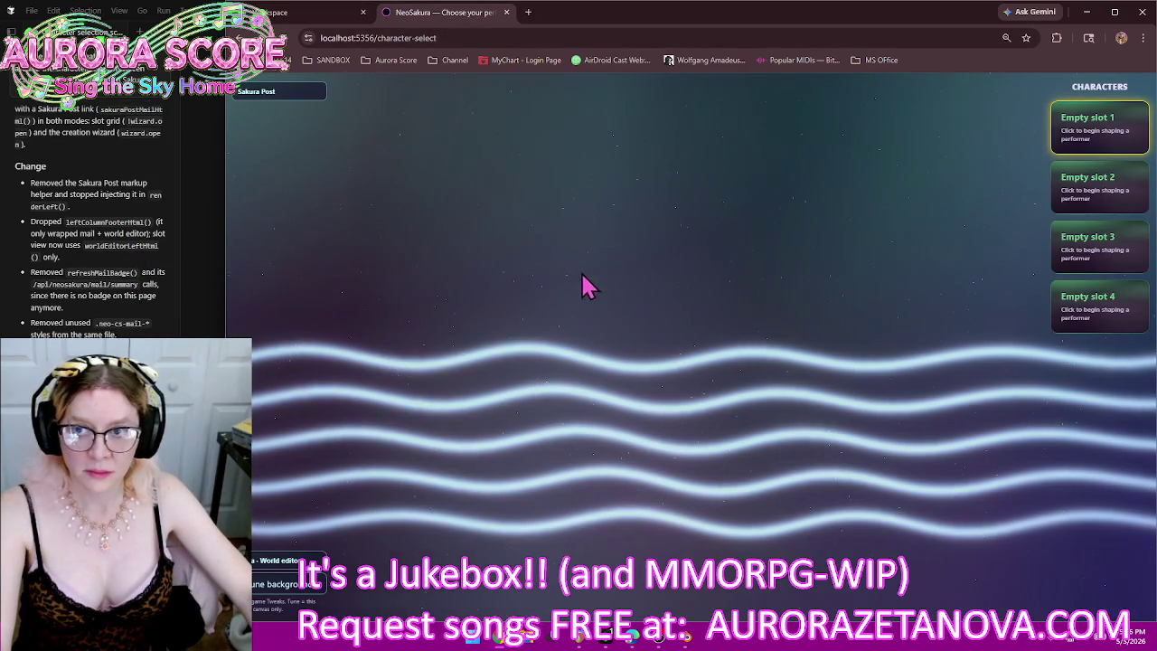
Step: Create a Furry-lineage character in NeoSakura's empty slot 1 up to the Workshop, then return to Meshy
click(1102, 132)
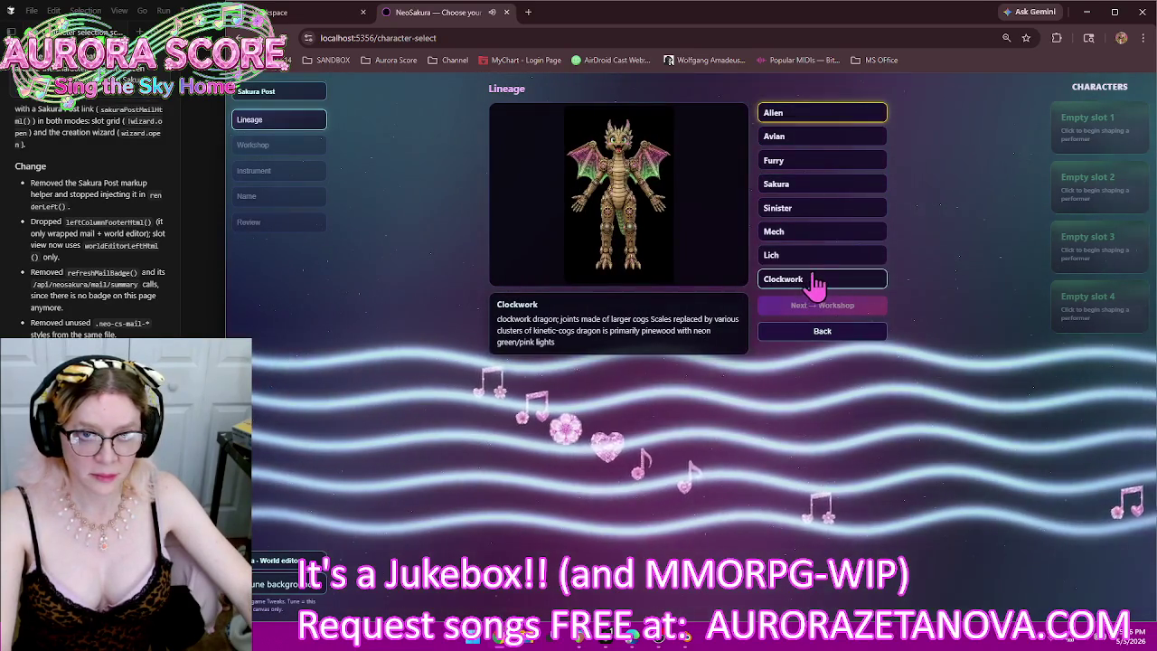
click(822, 186)
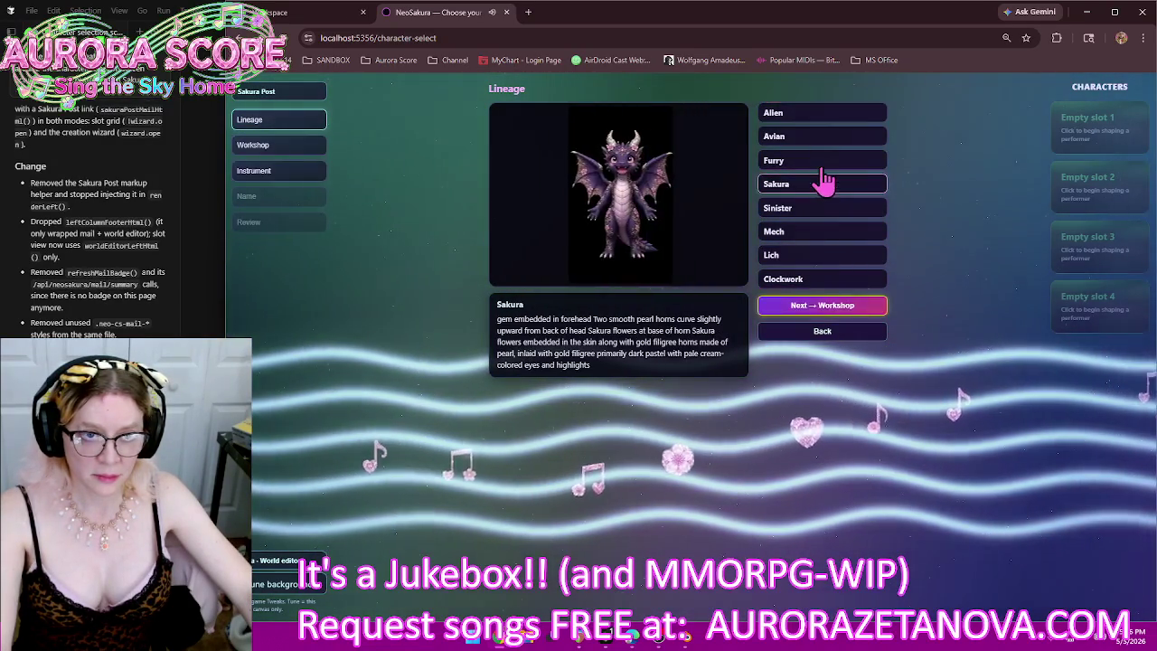
click(821, 163)
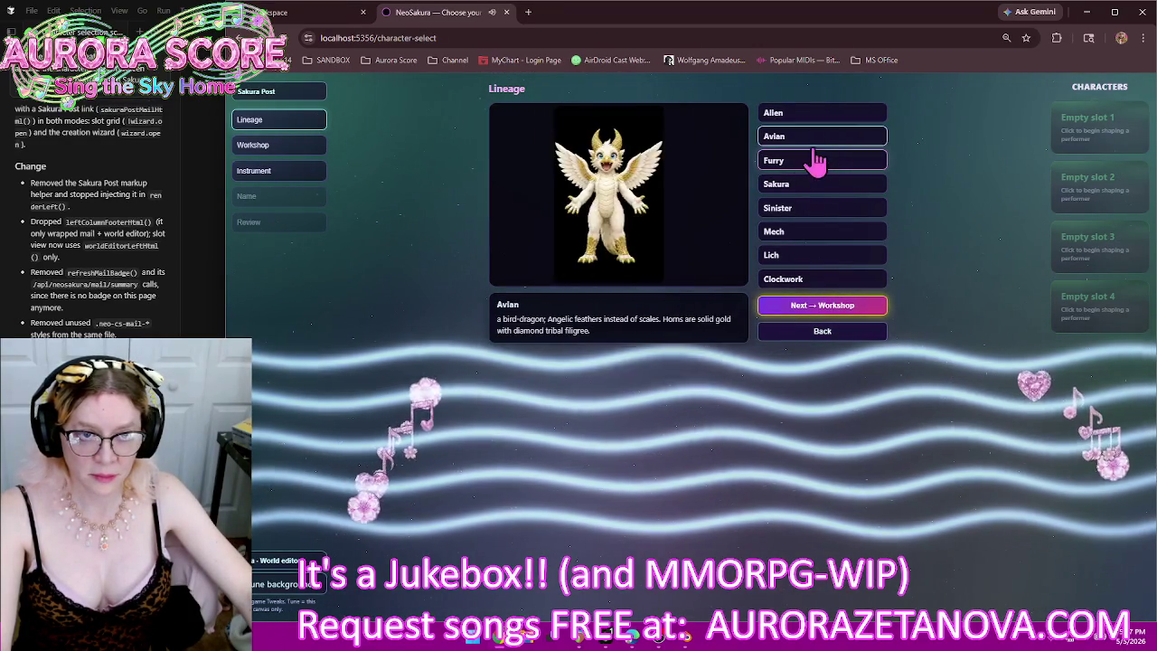
click(804, 307)
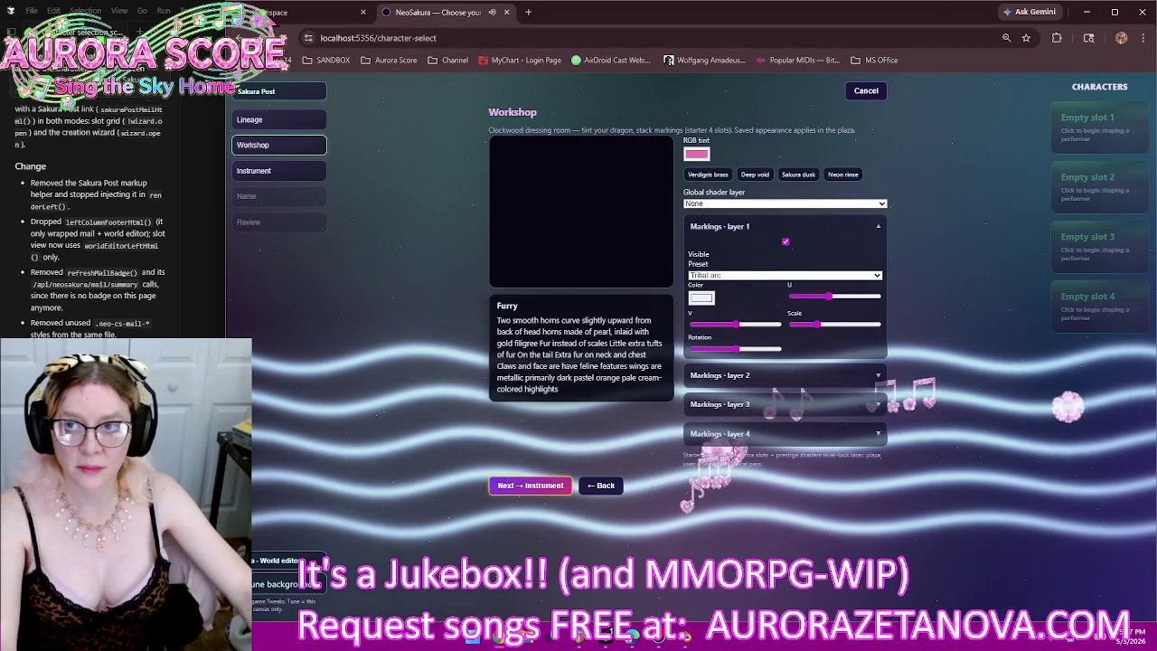
click(307, 11)
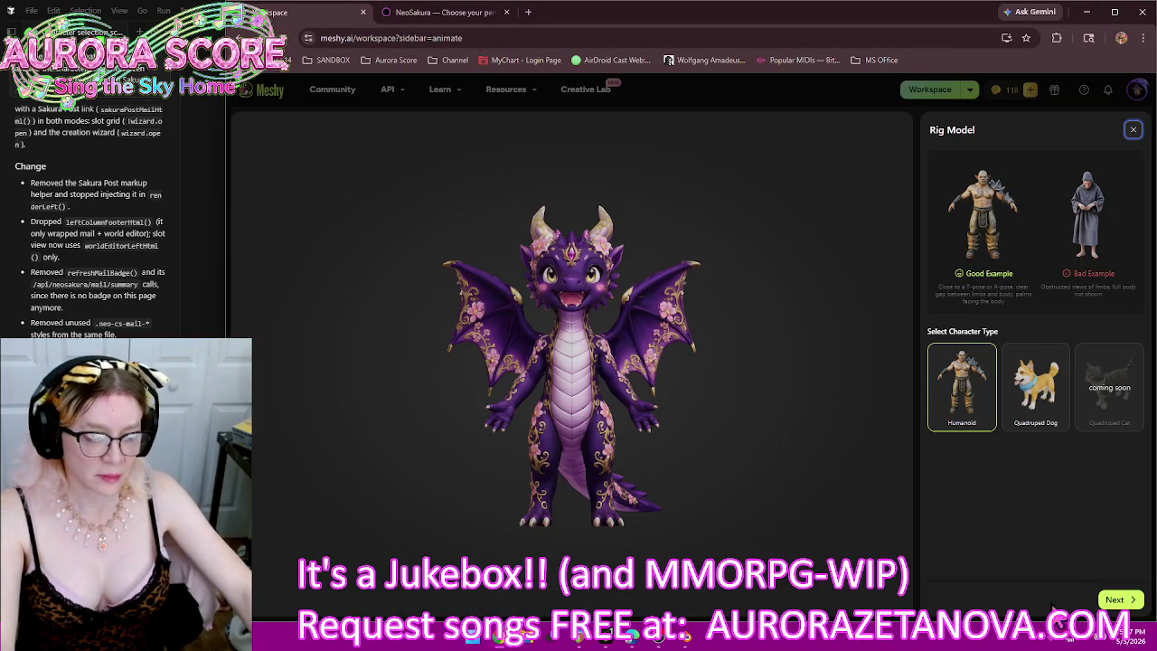
Step: Set the purple floral dragon's rig height to 2.29 m and advance to marker placement
click(1115, 600)
drag(1003, 328, 1037, 341)
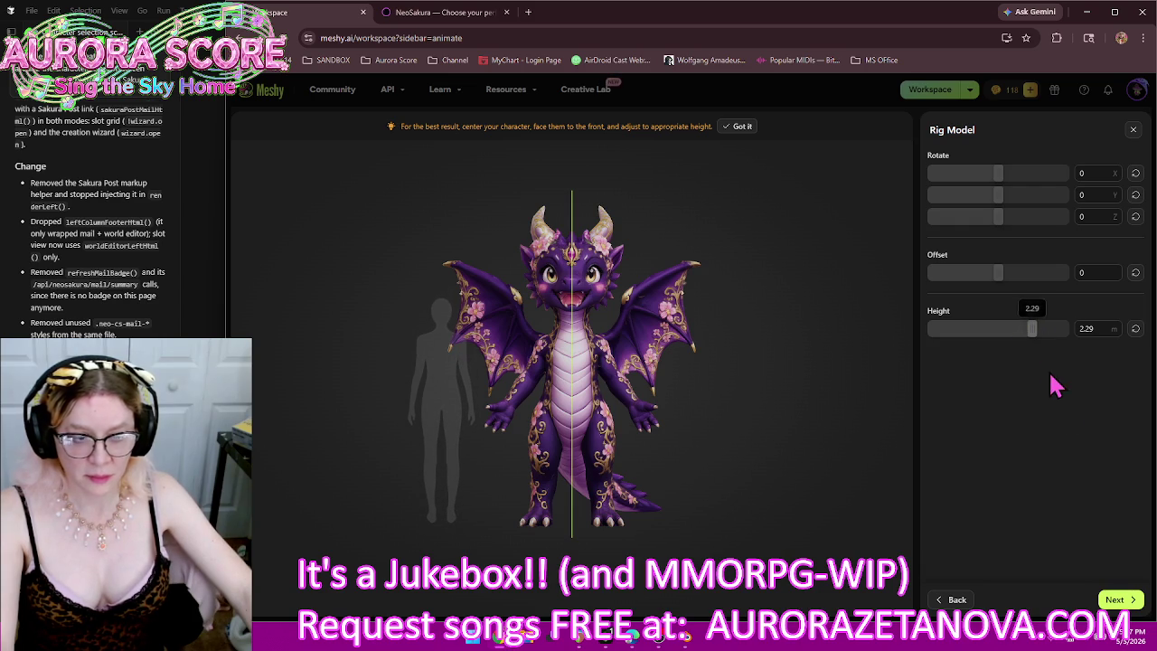
click(1117, 602)
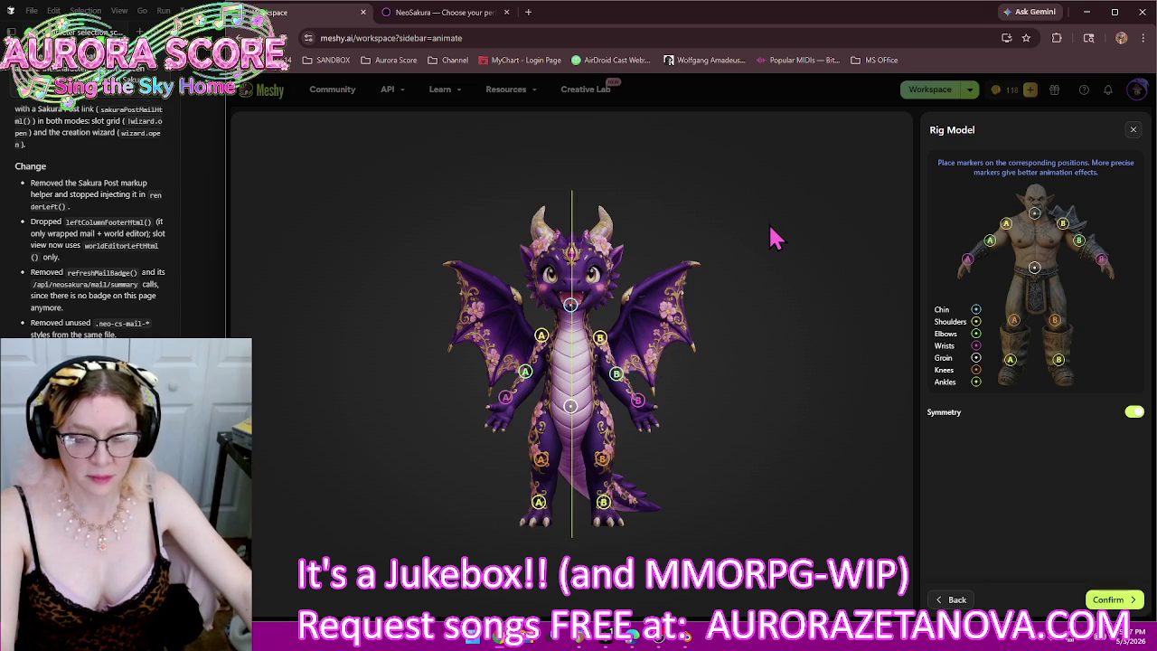
Step: Lower the Chin marker slightly and nudge the Shoulder B marker down and right
drag(571, 305, 574, 310)
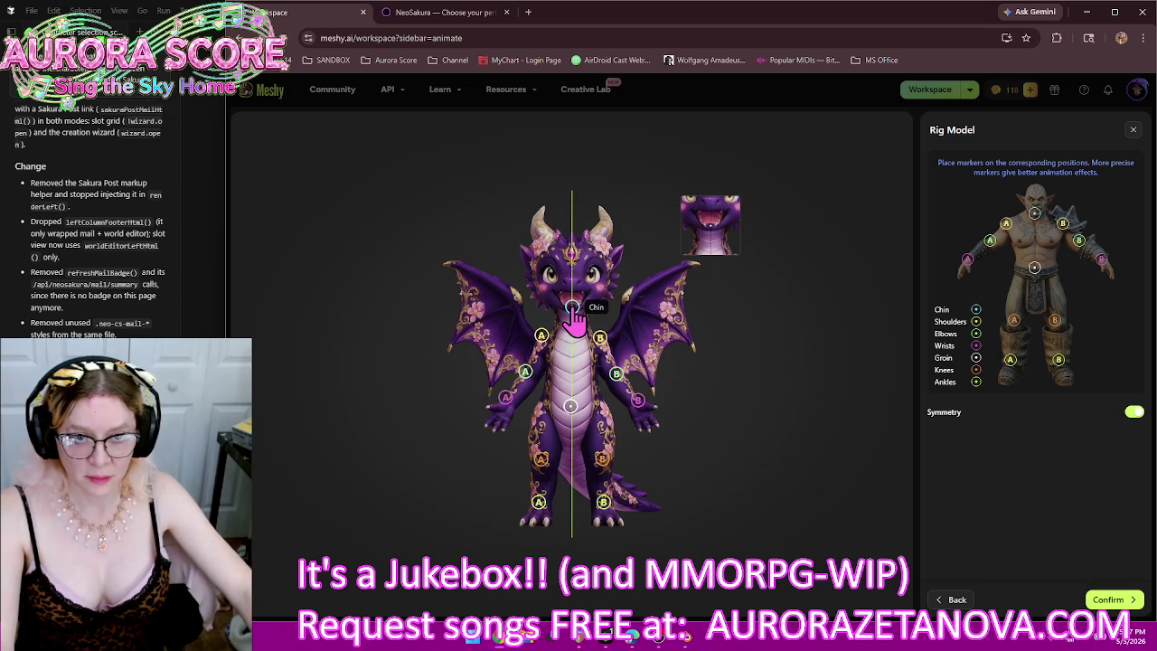
drag(572, 308, 572, 310)
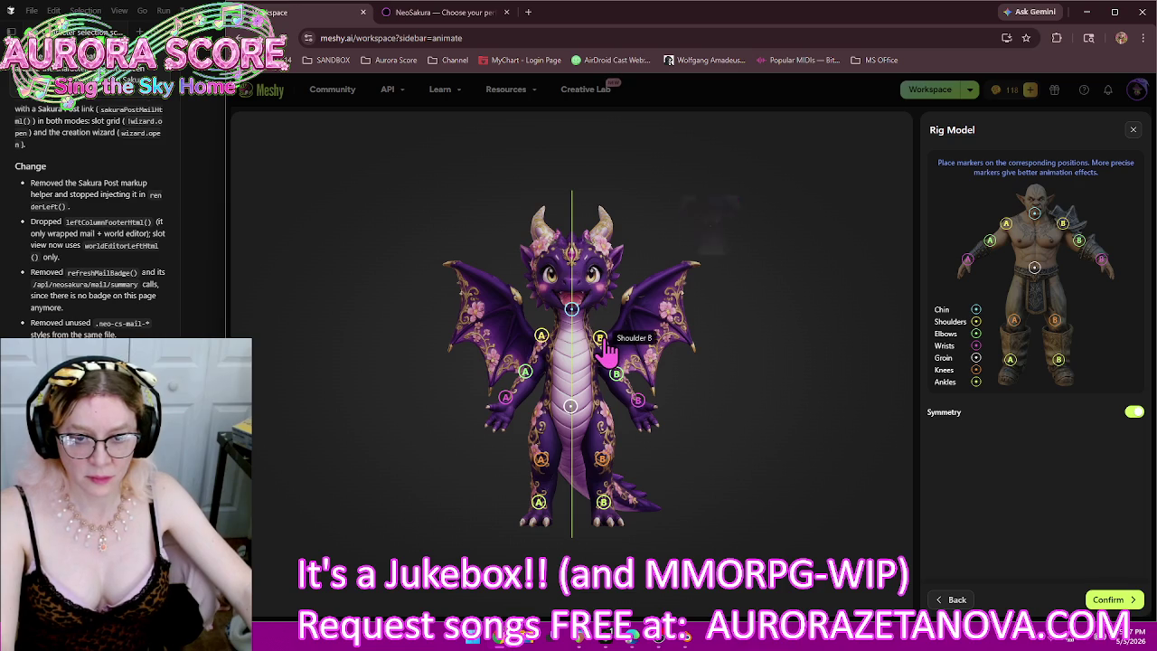
click(604, 345)
drag(603, 345, 602, 351)
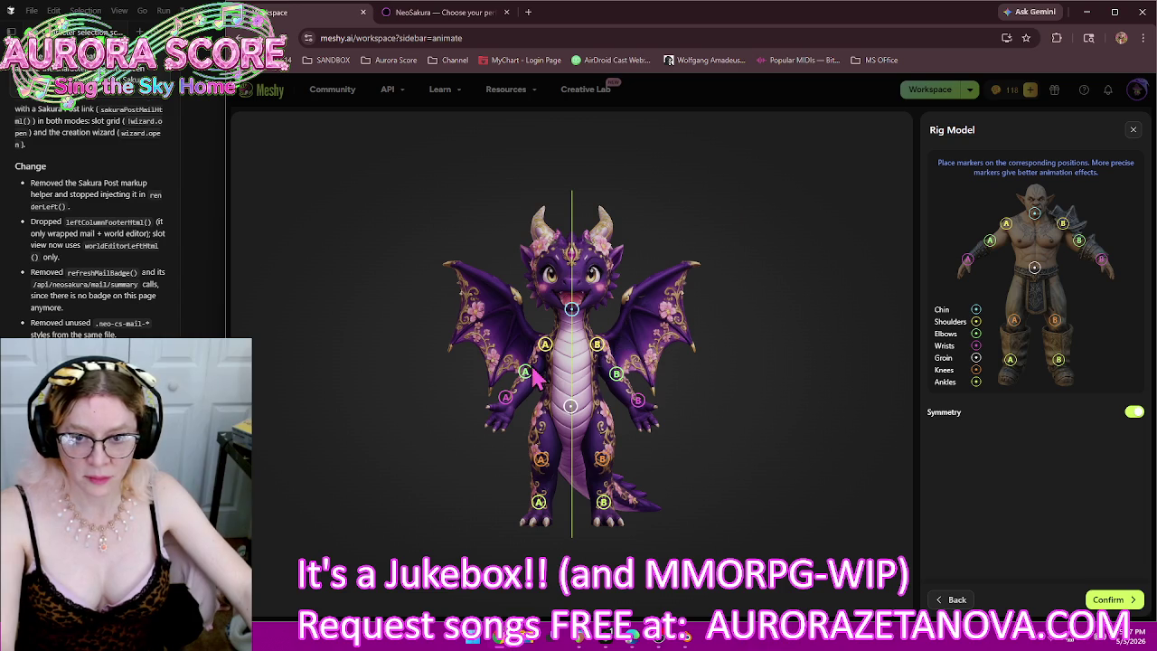
Step: Shift the mirrored elbow, knee and ankle markers down onto the legs and feet, then confirm
drag(524, 371, 530, 377)
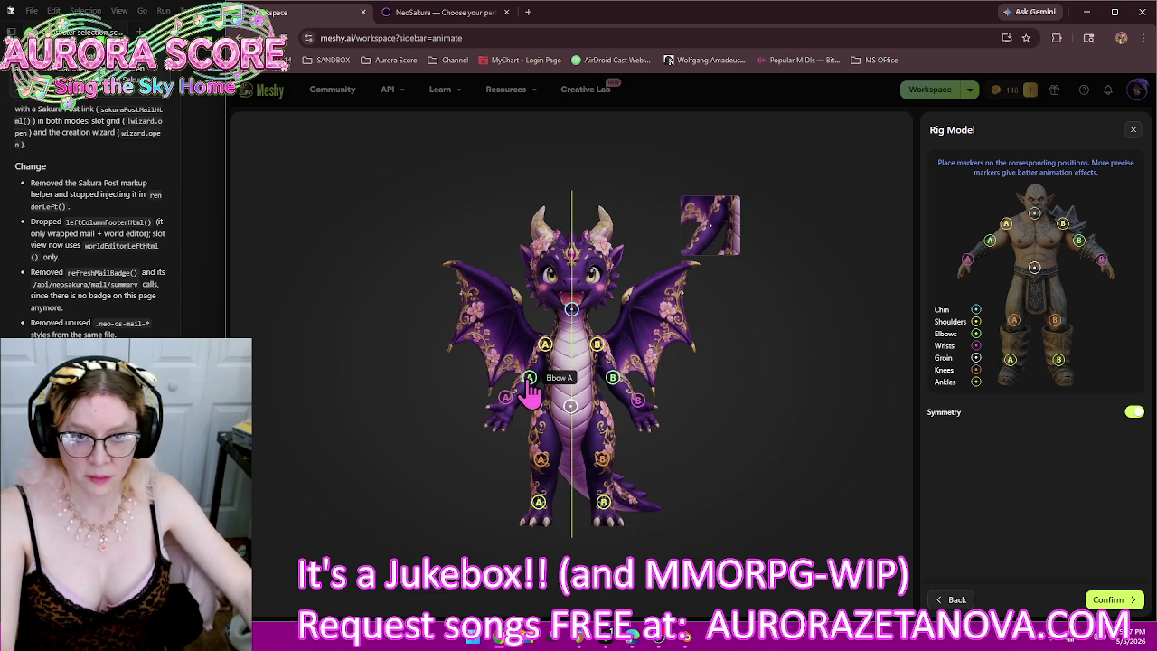
drag(529, 378, 509, 407)
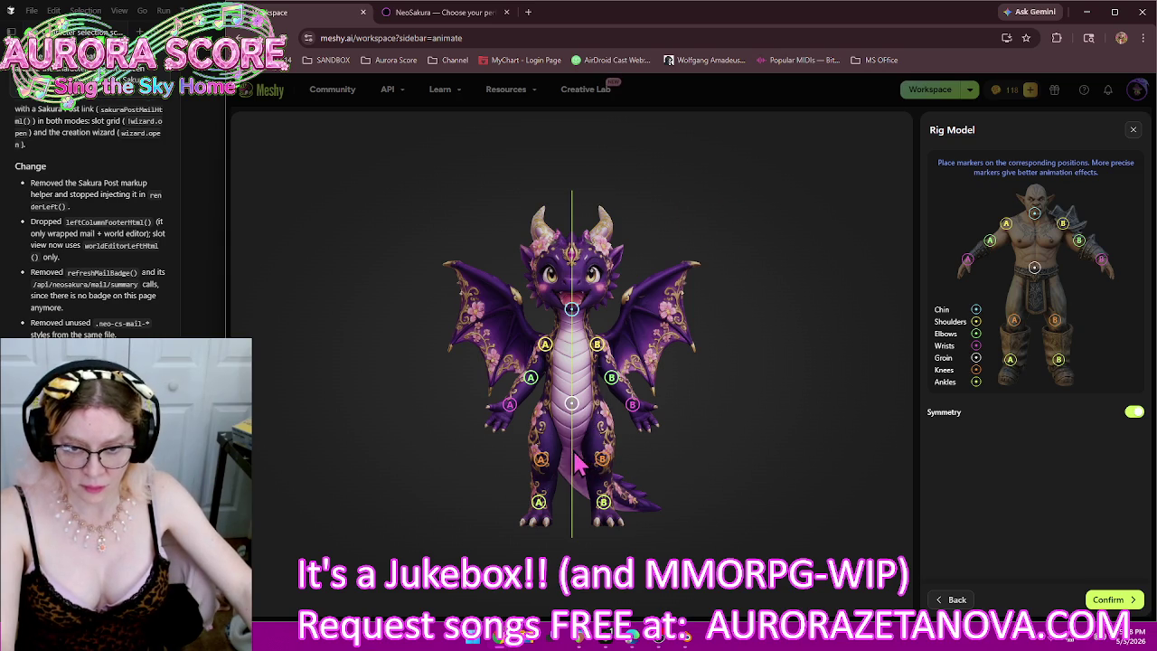
drag(546, 467, 548, 474)
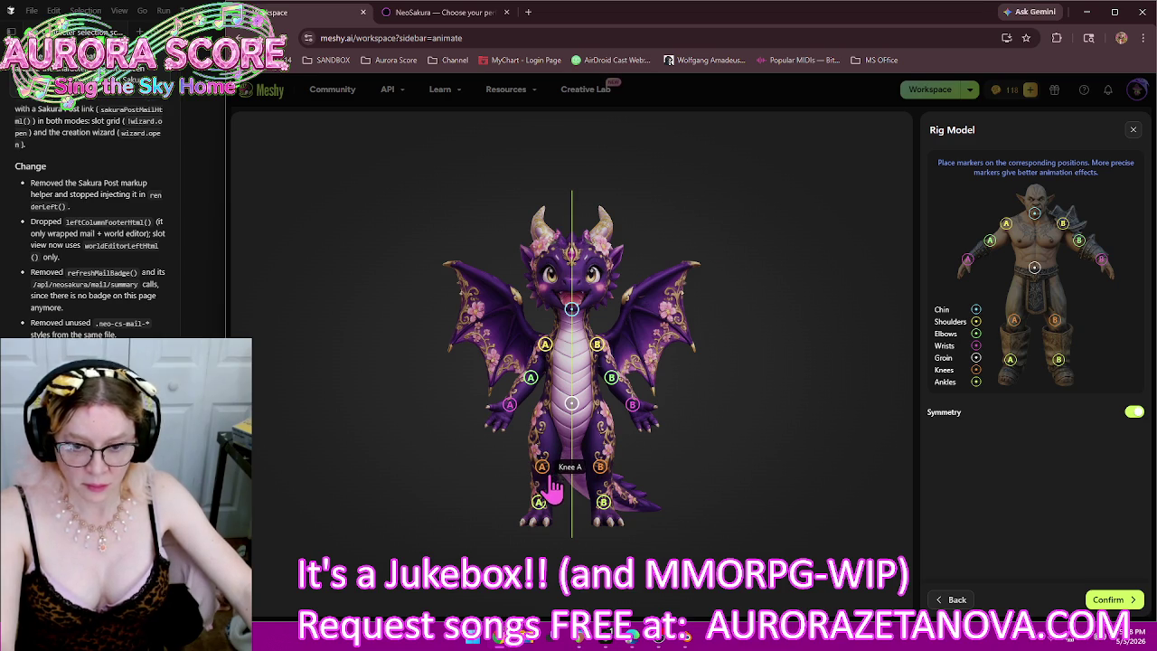
drag(538, 502, 540, 512)
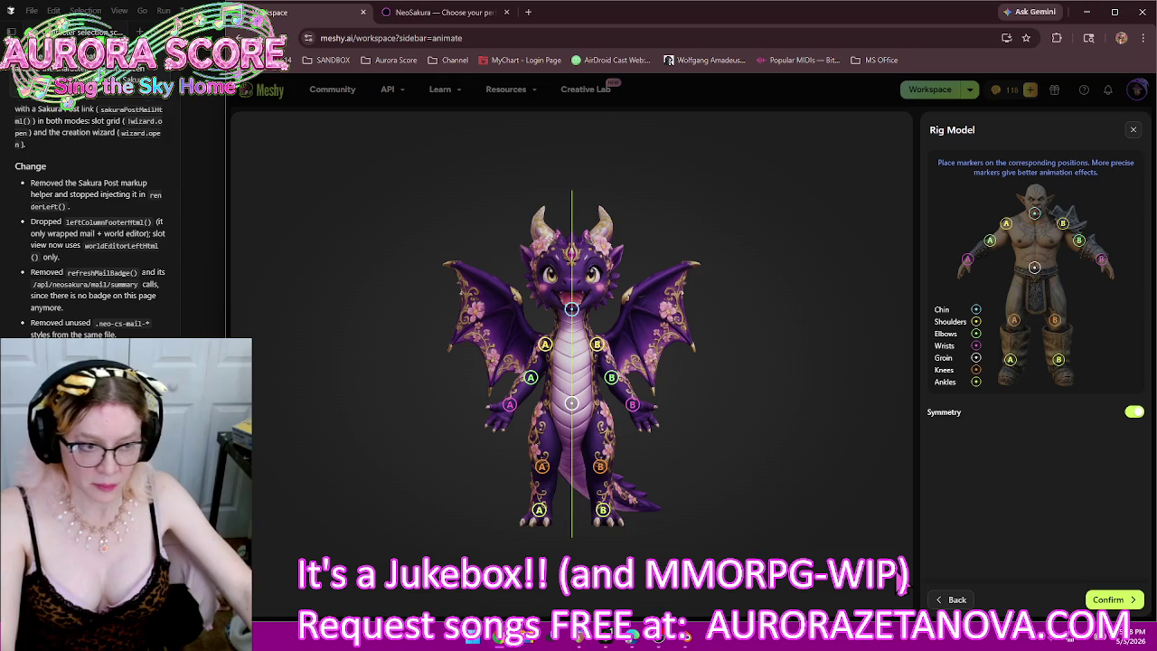
click(1089, 594)
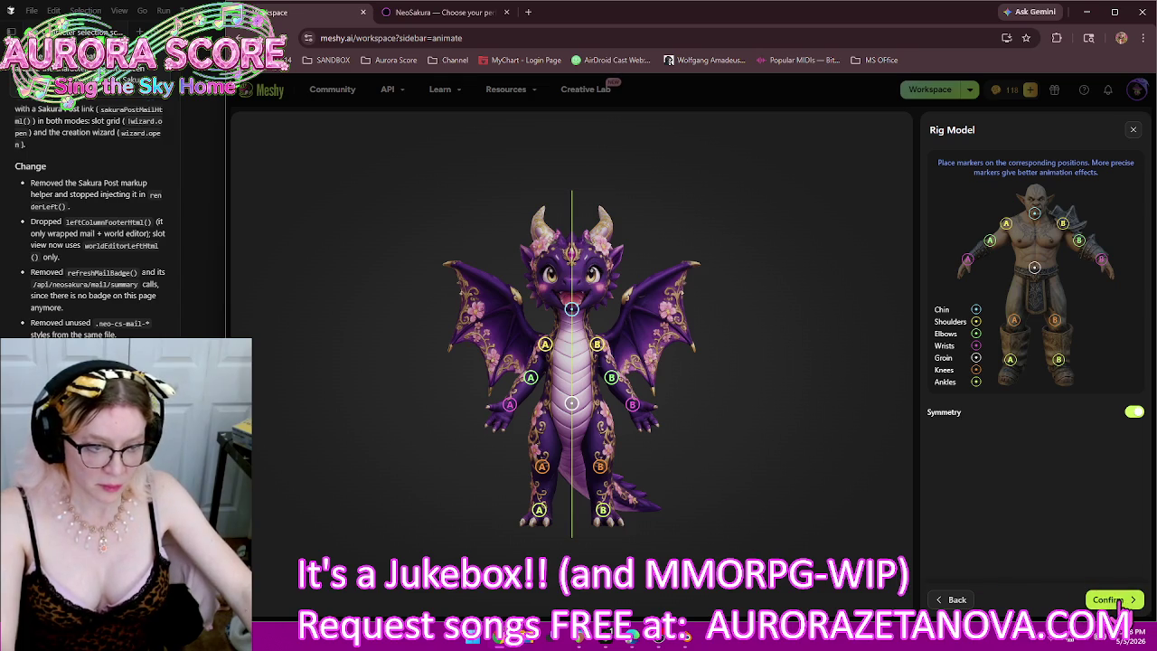
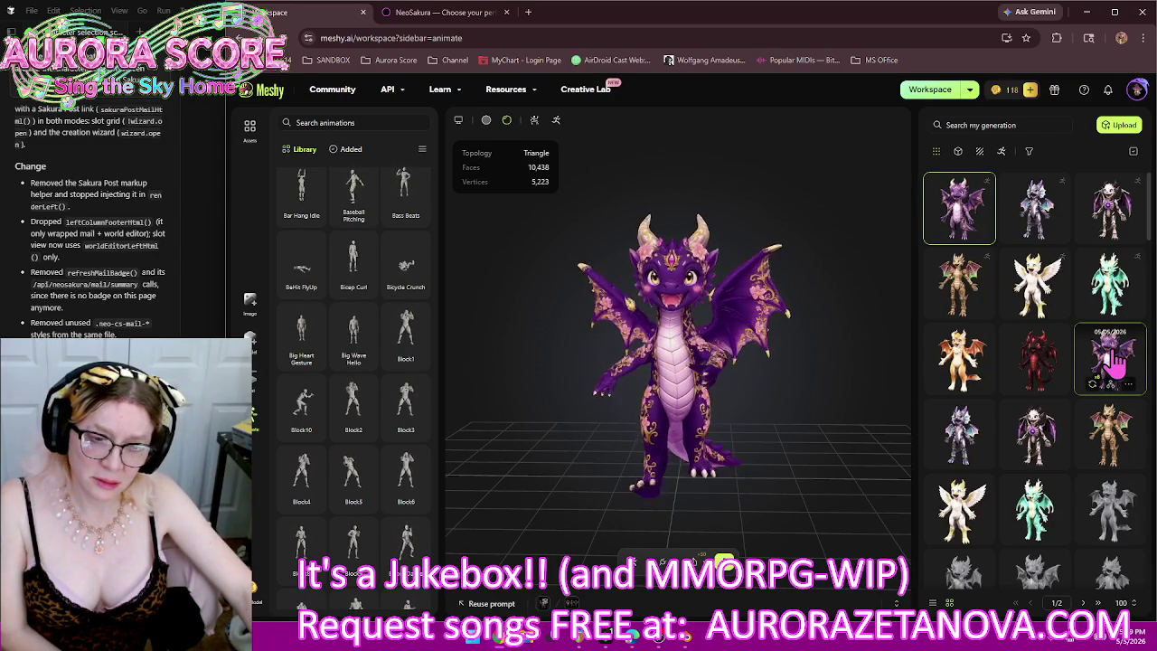
Step: Look over the current dragon, then load the other purple dragon and begin rigging it
mouse_move(870, 331)
mouse_down()
mouse_move(614, 381)
mouse_move(858, 384)
mouse_move(813, 386)
mouse_up()
drag(823, 386, 833, 383)
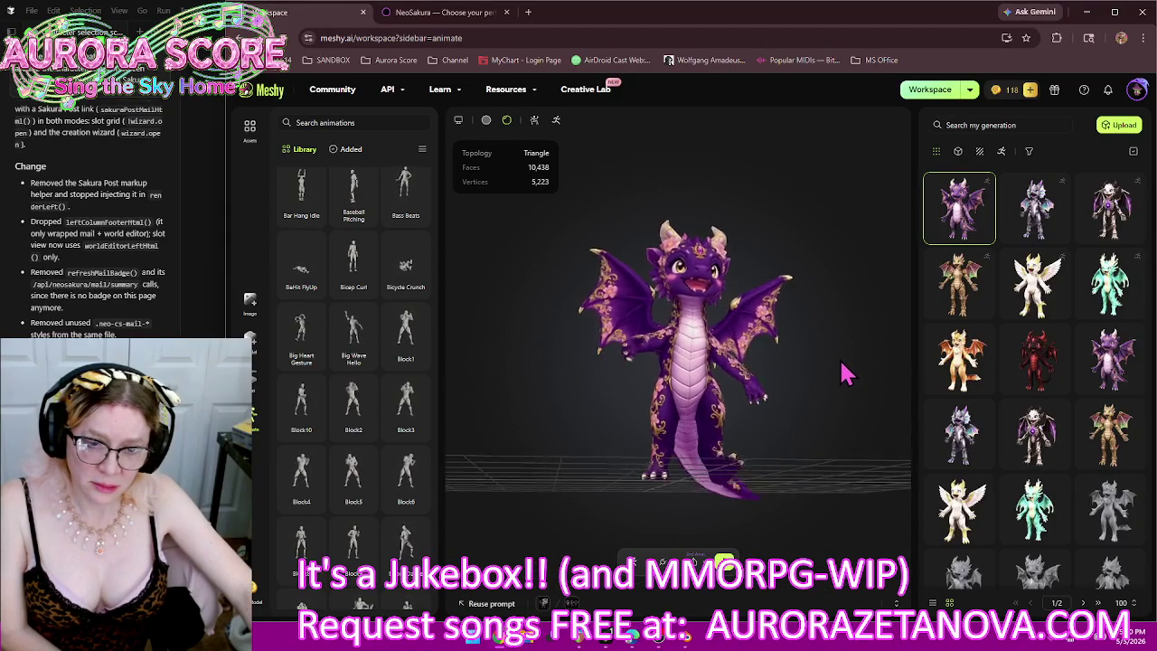
mouse_move(840, 370)
mouse_down()
mouse_move(816, 374)
mouse_move(838, 378)
mouse_up()
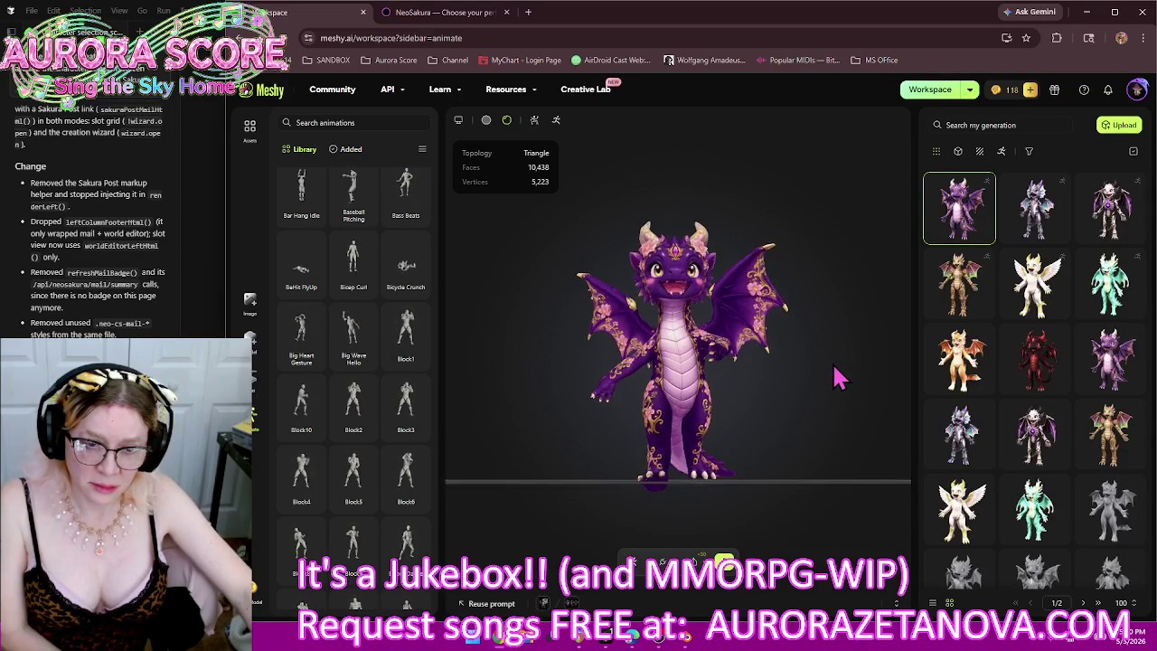
mouse_move(730, 415)
mouse_down()
mouse_move(773, 417)
mouse_move(755, 439)
mouse_move(684, 397)
mouse_up()
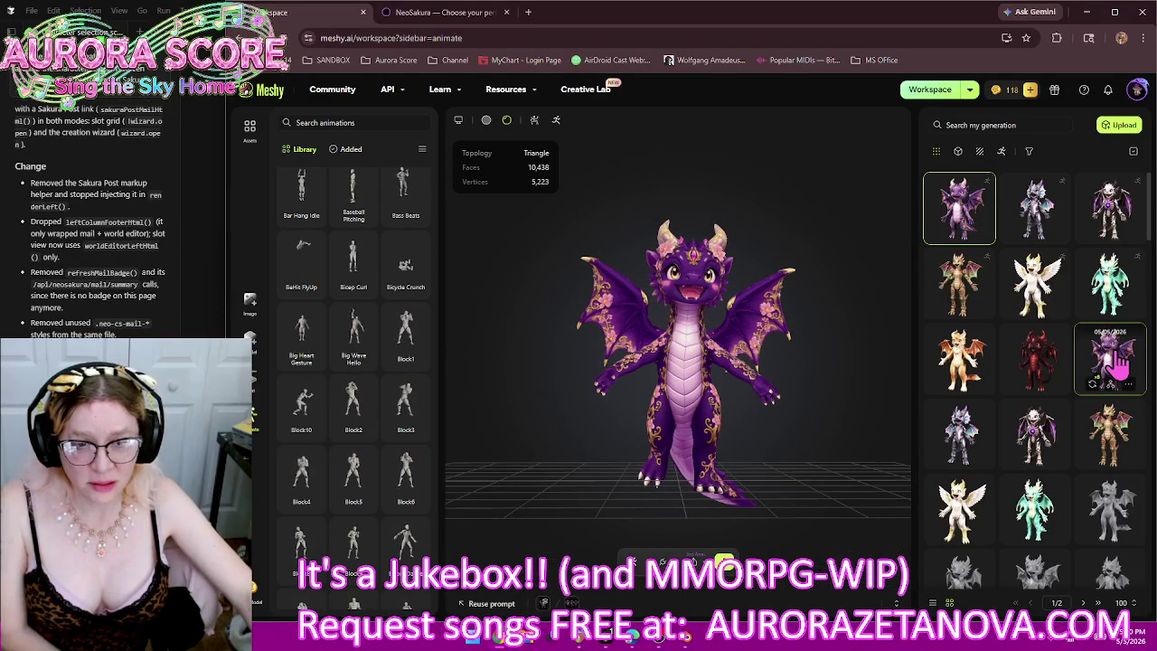
click(1119, 362)
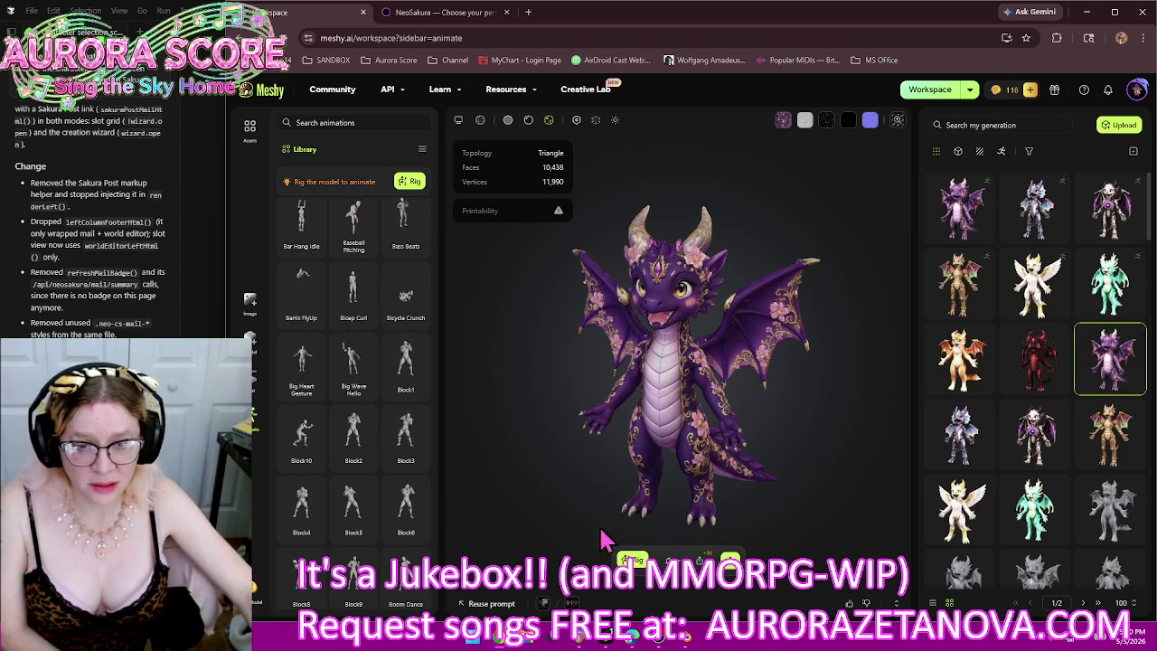
click(633, 562)
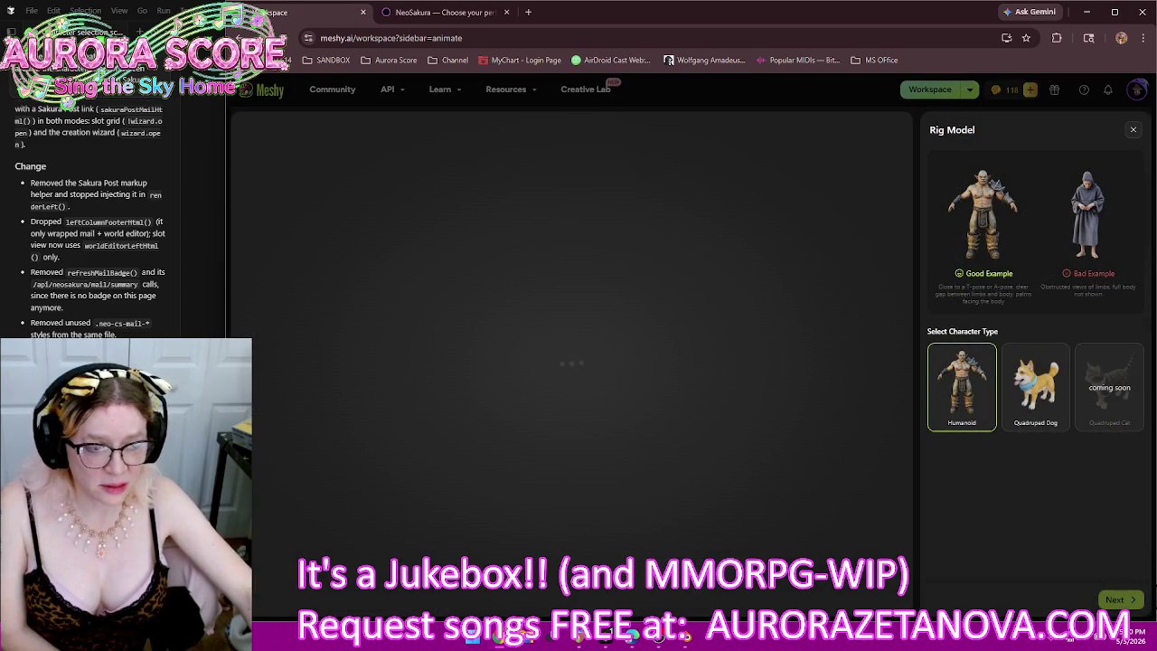
Step: Keep the humanoid type and set the height to 2.29 m before marker placement
click(1117, 600)
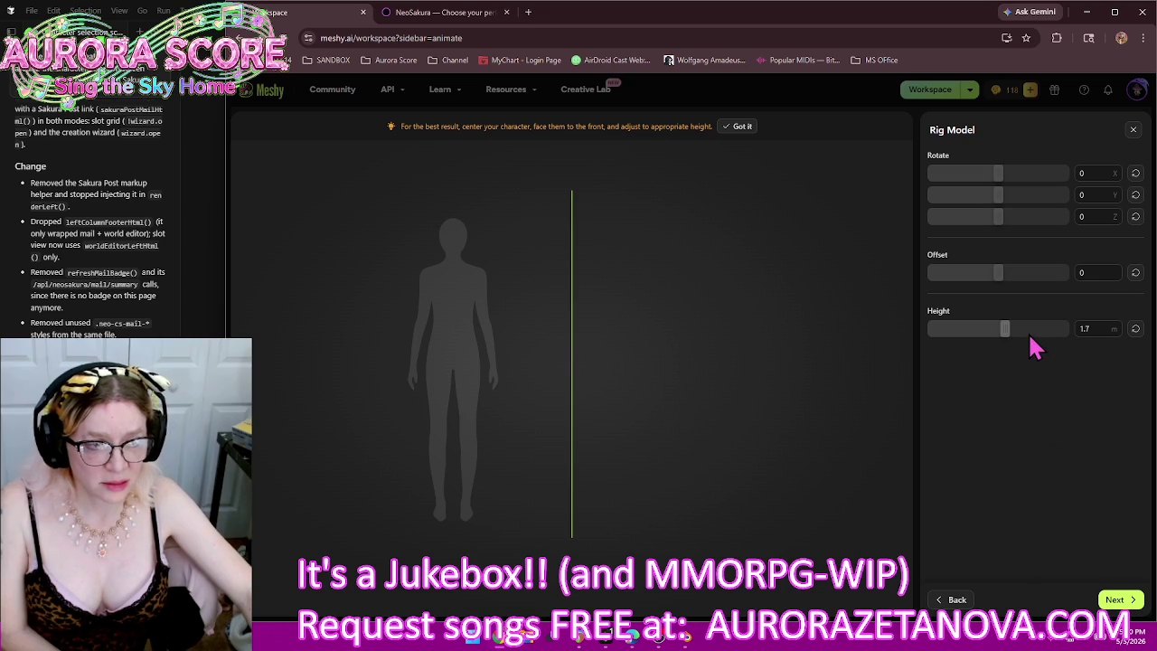
click(1025, 329)
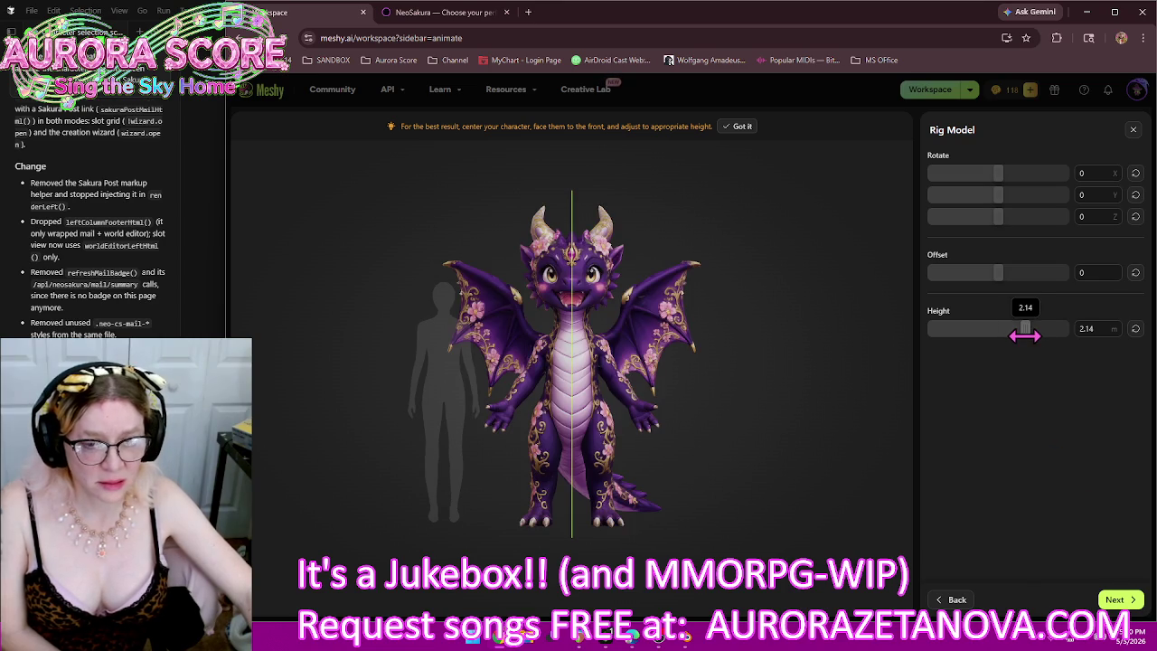
drag(1025, 335, 1035, 341)
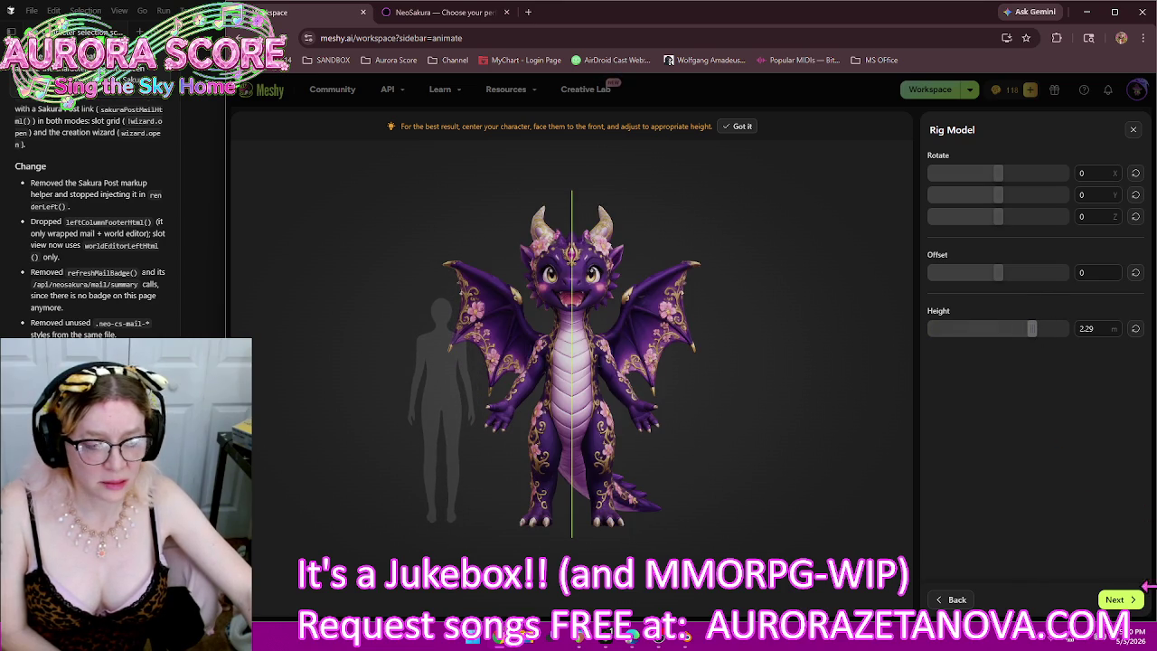
click(1117, 599)
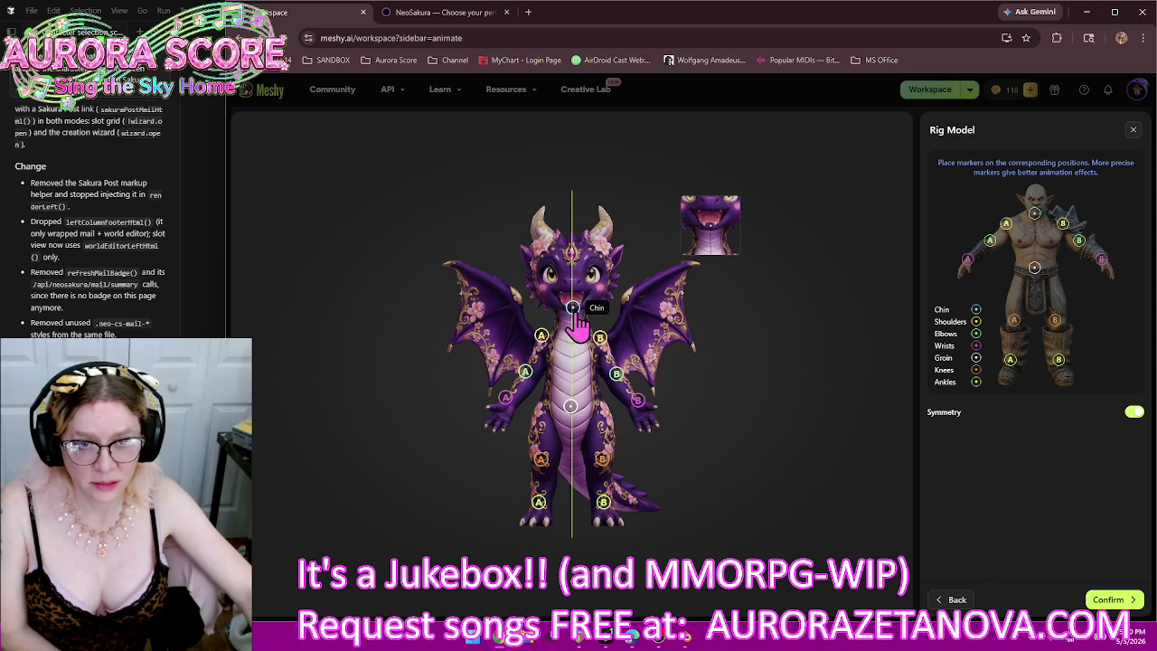
Step: Move the shoulder, elbow, wrist and groin markers onto the purple dragon and confirm the rig
drag(542, 347, 540, 349)
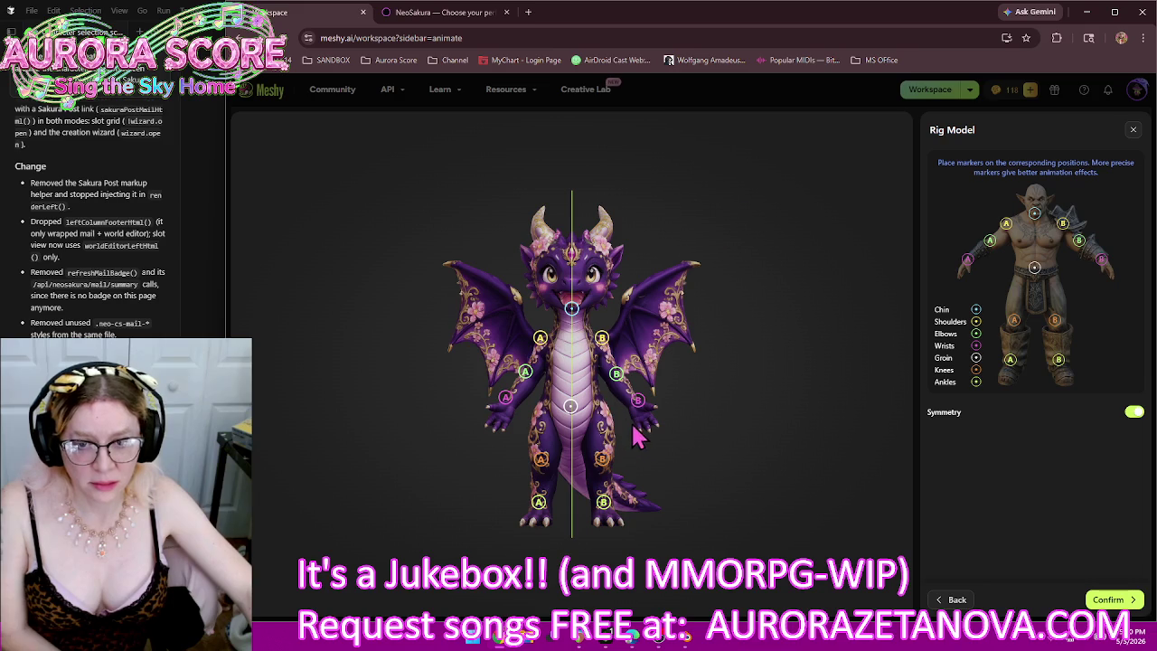
drag(526, 373, 529, 380)
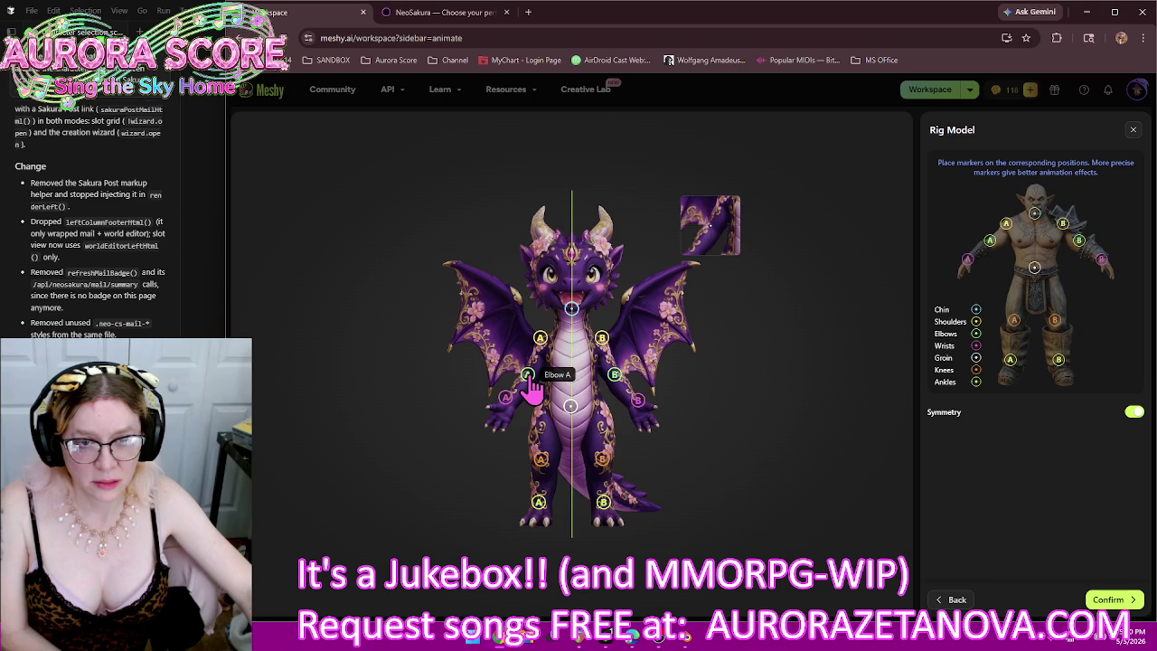
drag(506, 398, 508, 404)
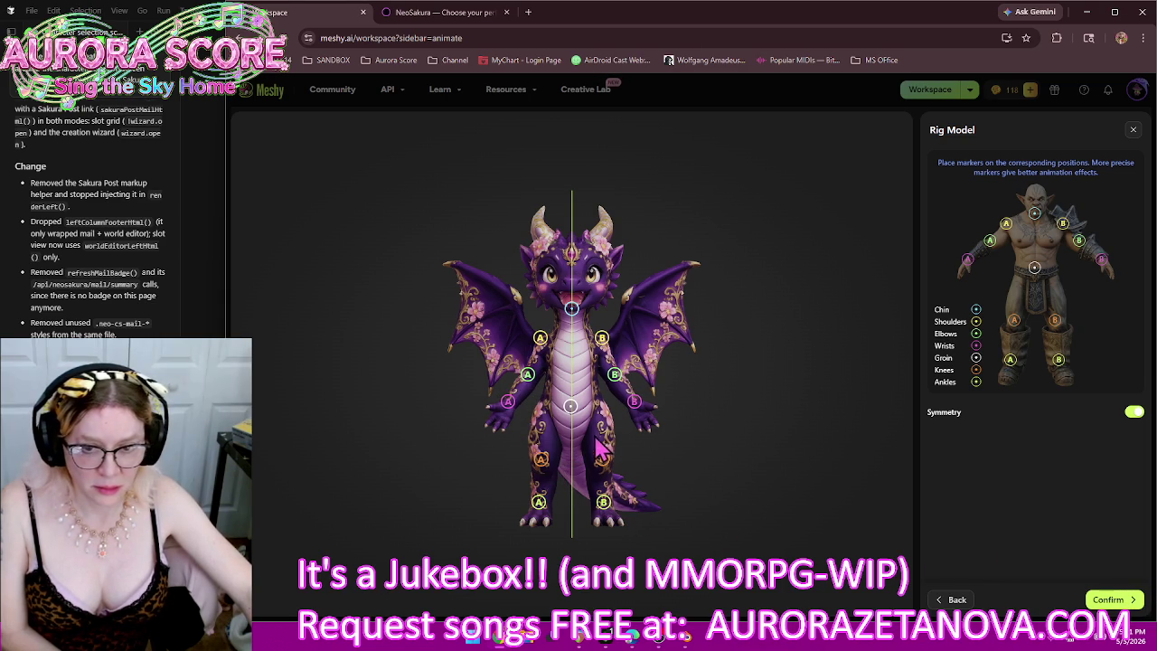
drag(572, 407, 576, 416)
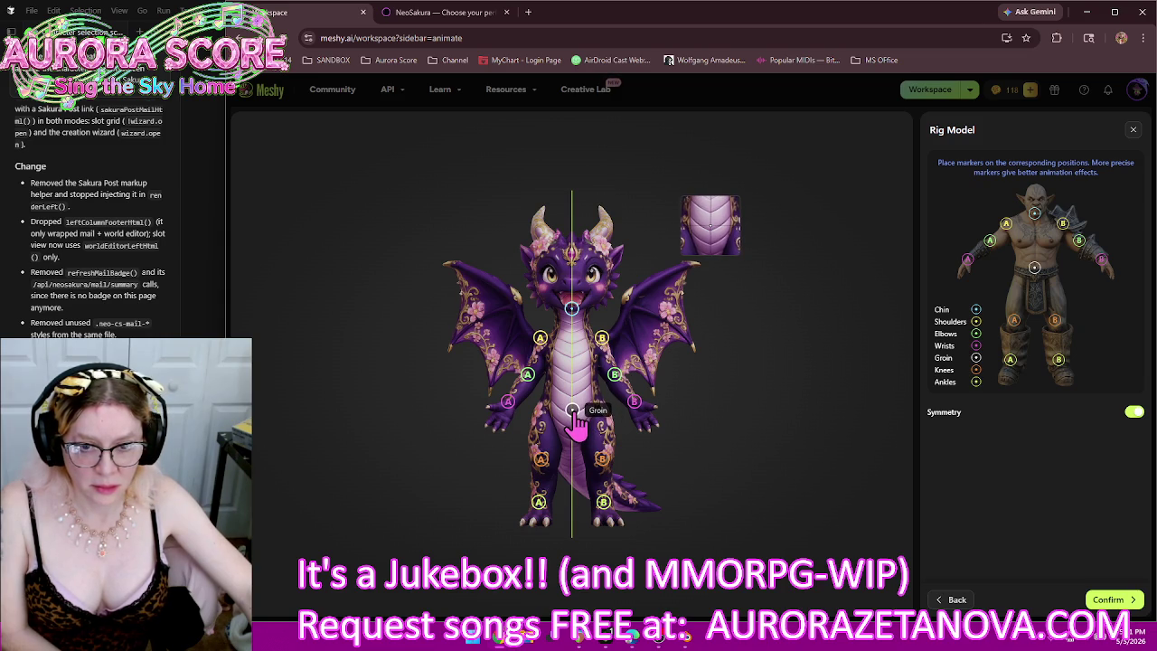
click(1108, 599)
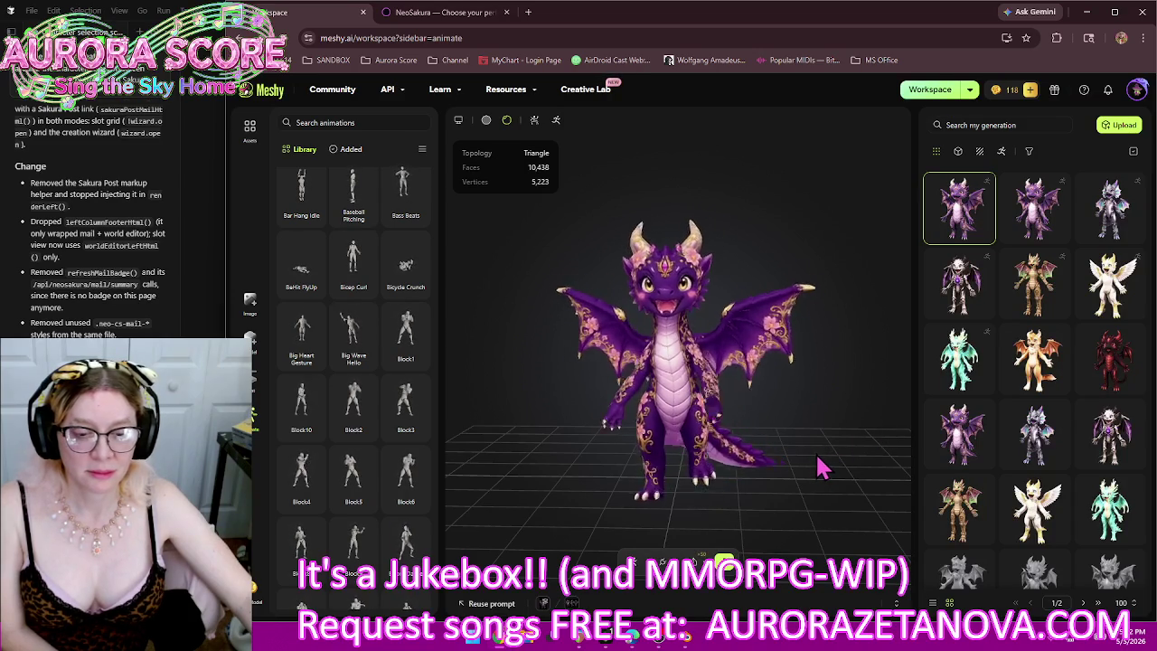
Step: Delete the second purple dragon thumbnail through its options menu and confirm the deletion
drag(818, 466, 730, 457)
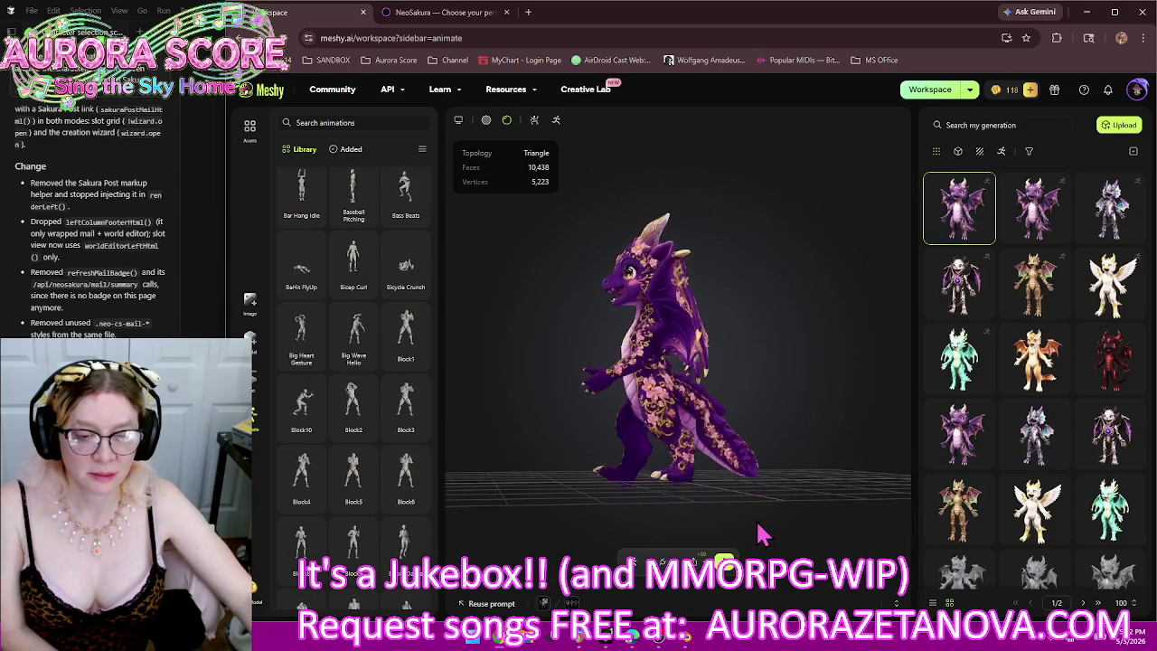
mouse_move(714, 529)
mouse_down()
mouse_move(793, 537)
mouse_move(766, 517)
mouse_up()
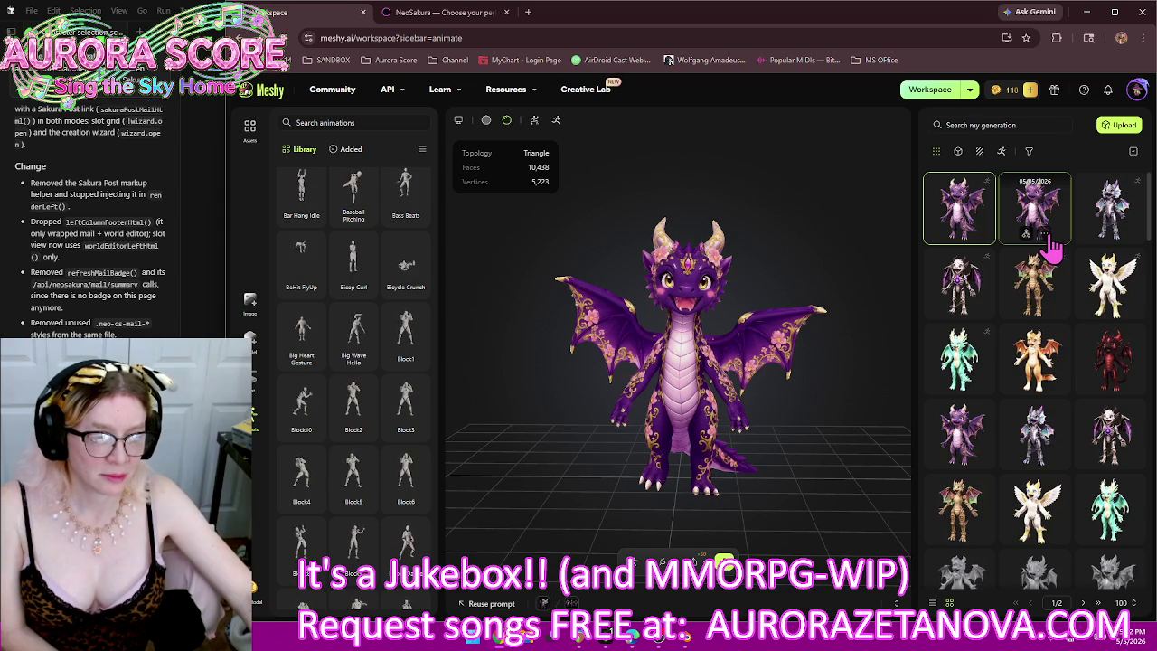
click(1048, 239)
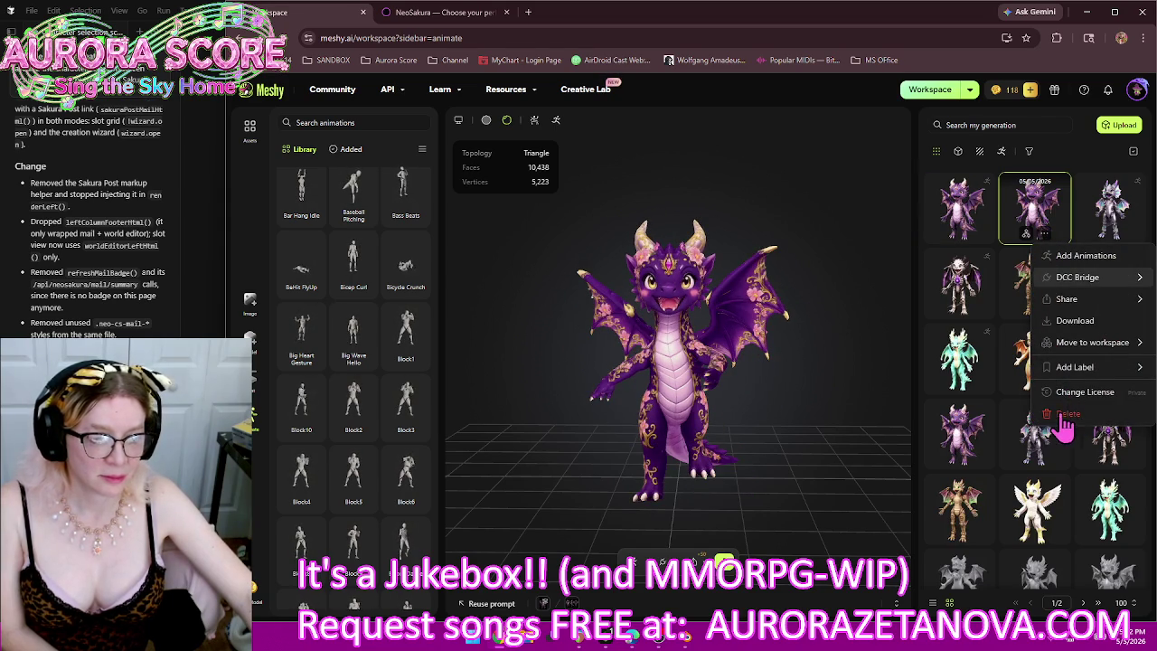
click(1066, 416)
click(836, 390)
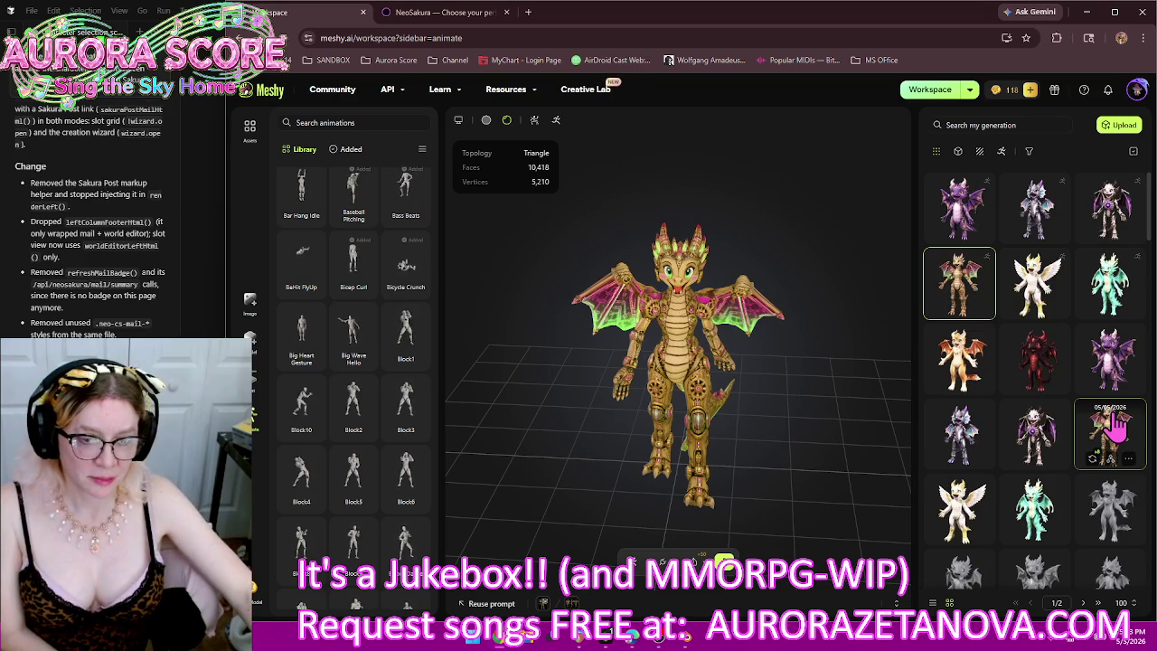
Step: Load the gold mechanical dragon and rig it as a 1.82 m humanoid, reaching marker placement
click(1117, 424)
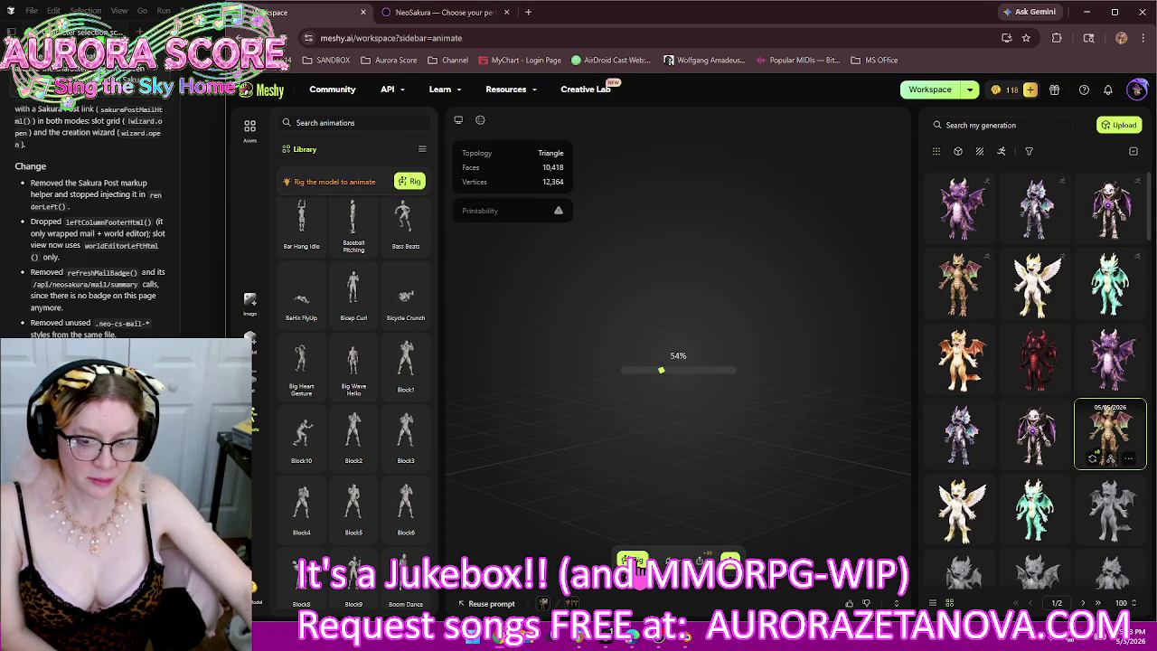
click(635, 561)
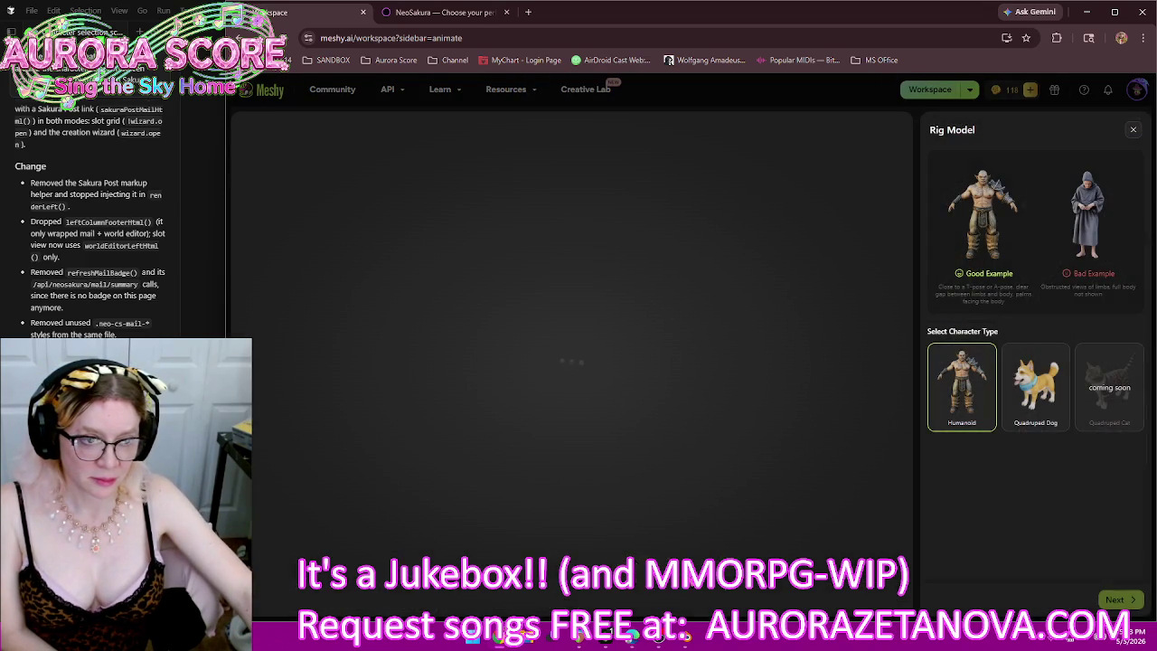
click(1116, 600)
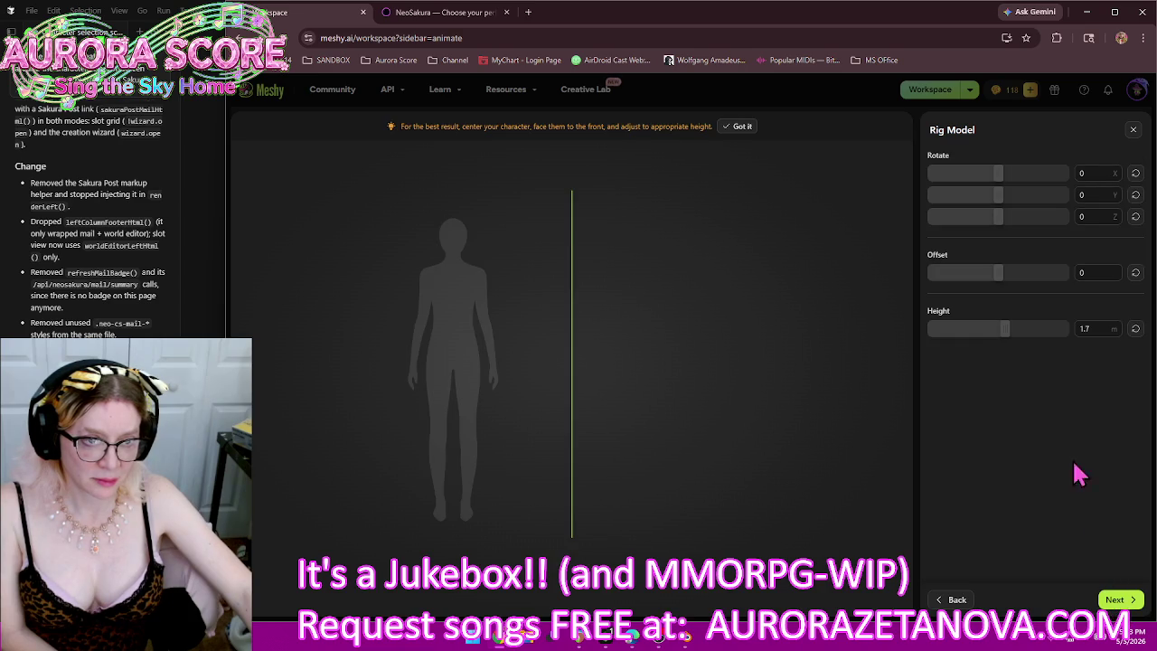
drag(1004, 329, 1012, 331)
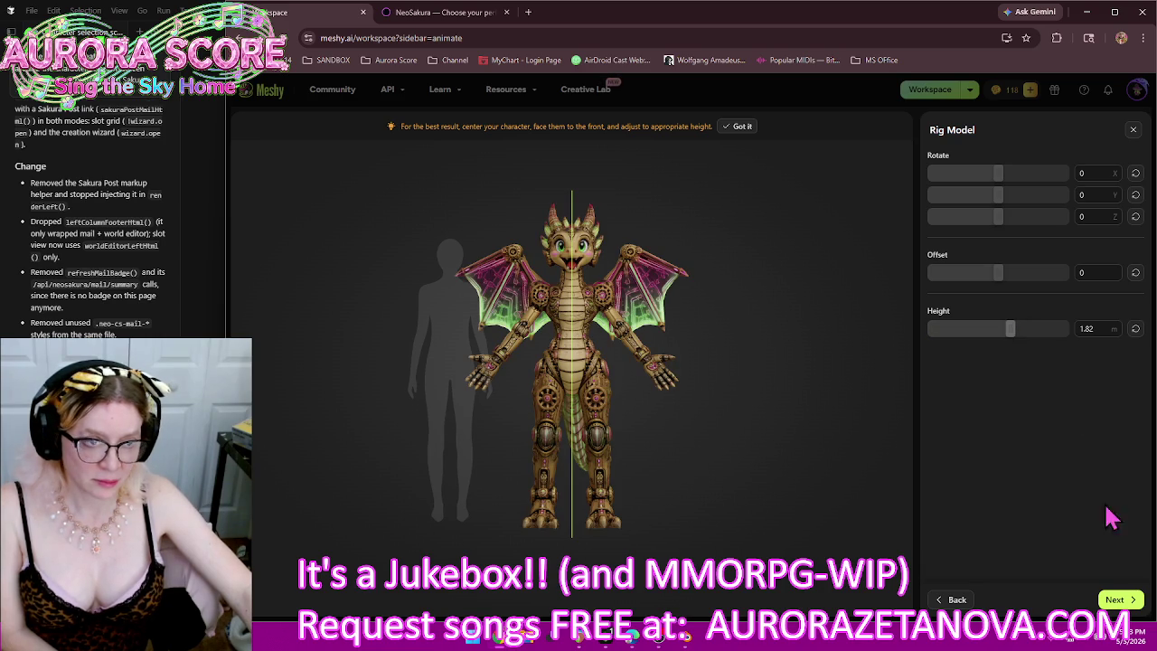
click(1114, 599)
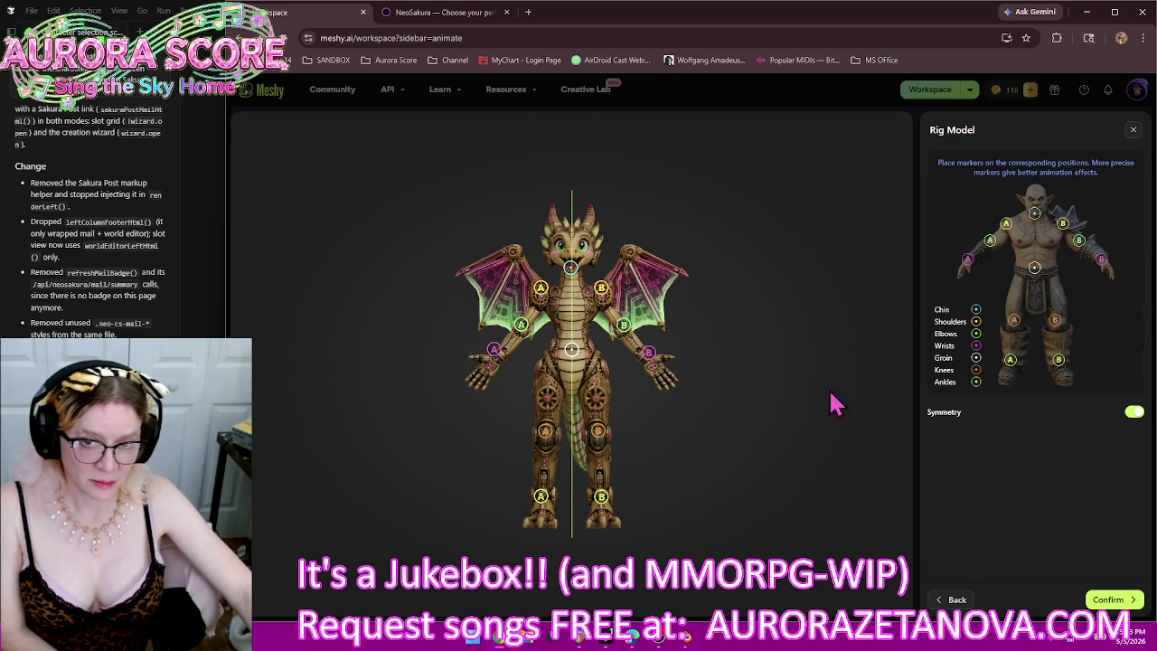
Step: Reposition the chin, Knee A and ankle markers onto the gold dragon's body
mouse_move(571, 280)
mouse_down()
mouse_move(536, 291)
mouse_move(493, 360)
mouse_up()
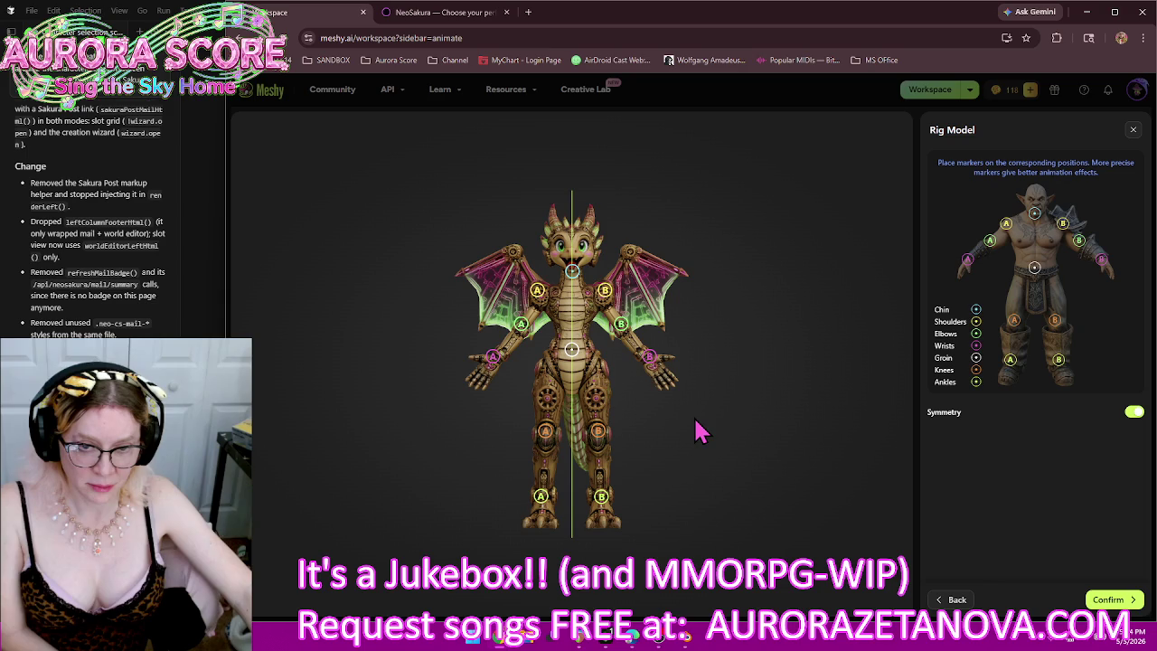
drag(542, 443, 551, 452)
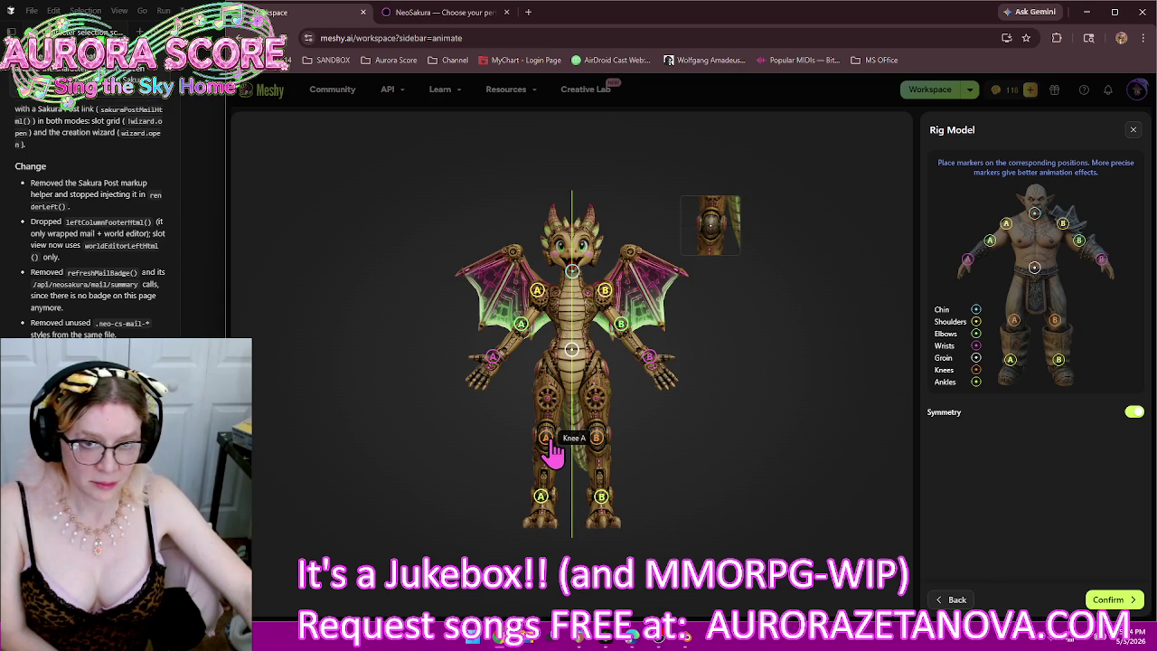
drag(552, 452, 551, 451)
mouse_move(547, 509)
mouse_down()
mouse_move(549, 533)
mouse_move(548, 510)
mouse_up()
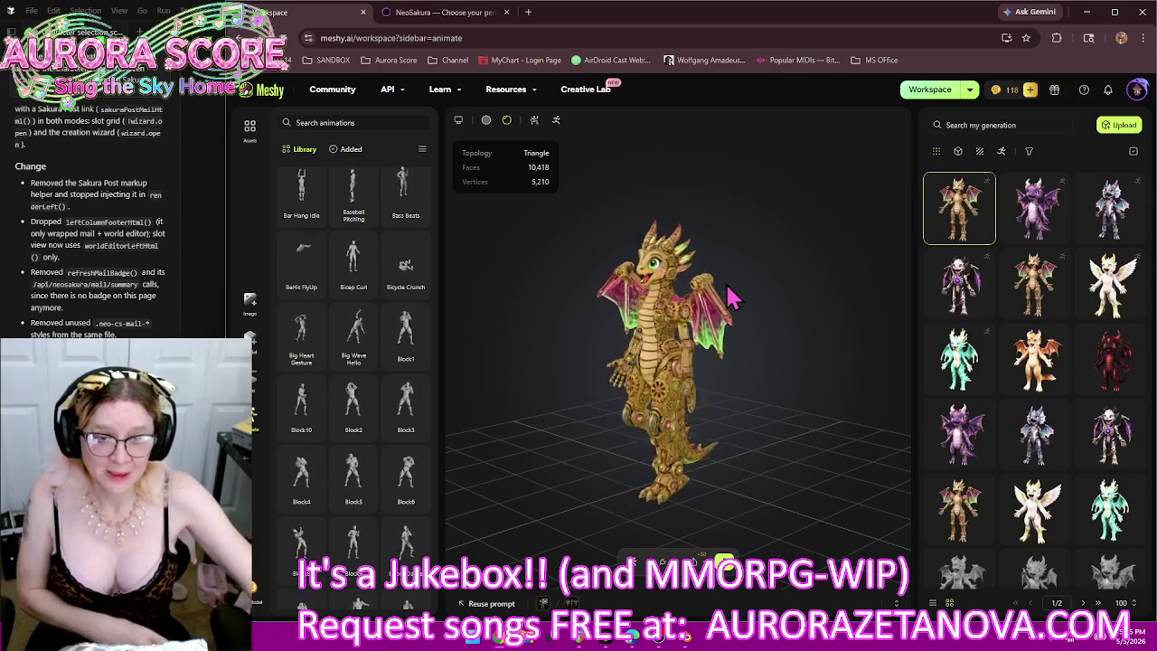
Step: Delete one golden dragon generation, then load the white winged dragon
drag(684, 242, 709, 361)
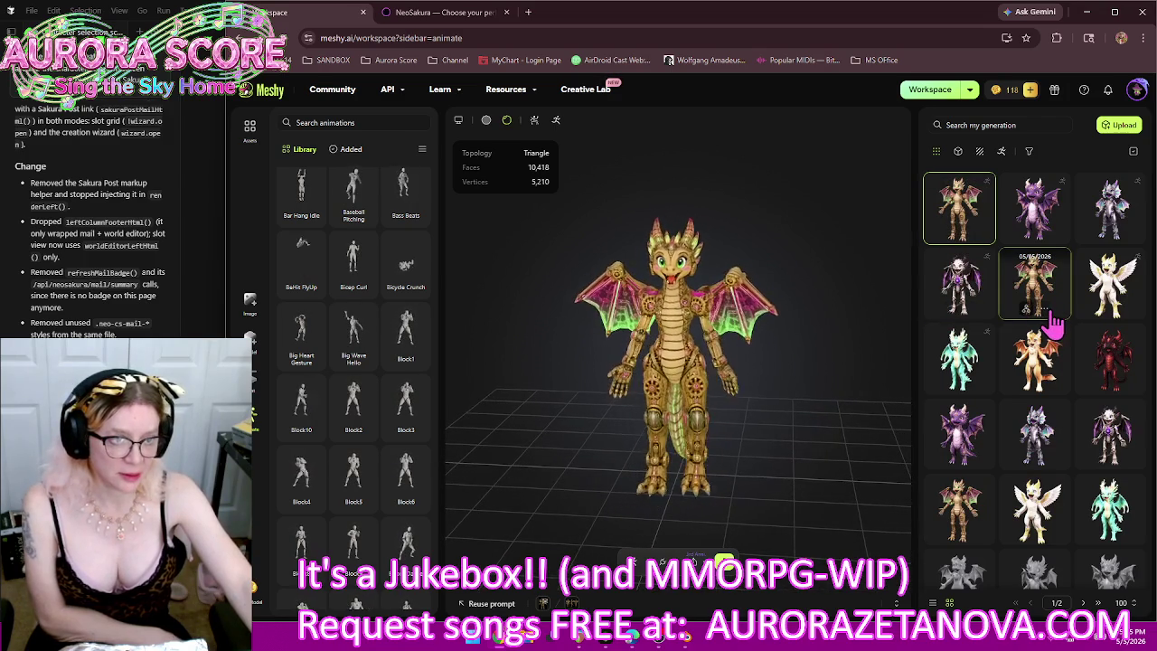
click(1049, 310)
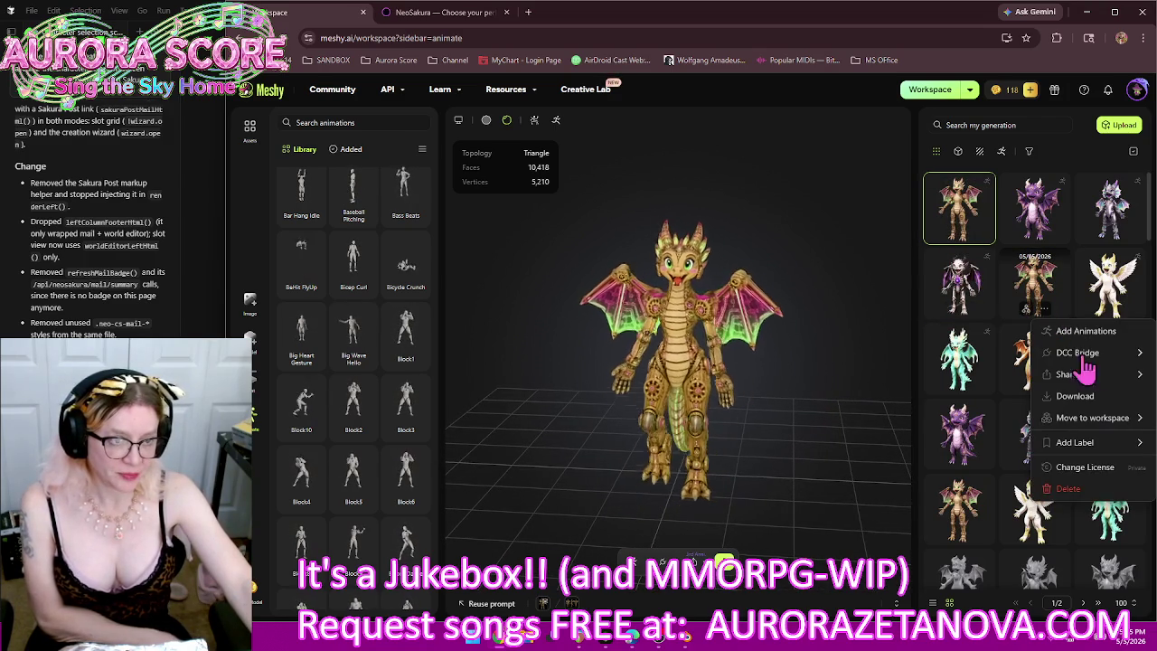
click(1066, 488)
click(820, 388)
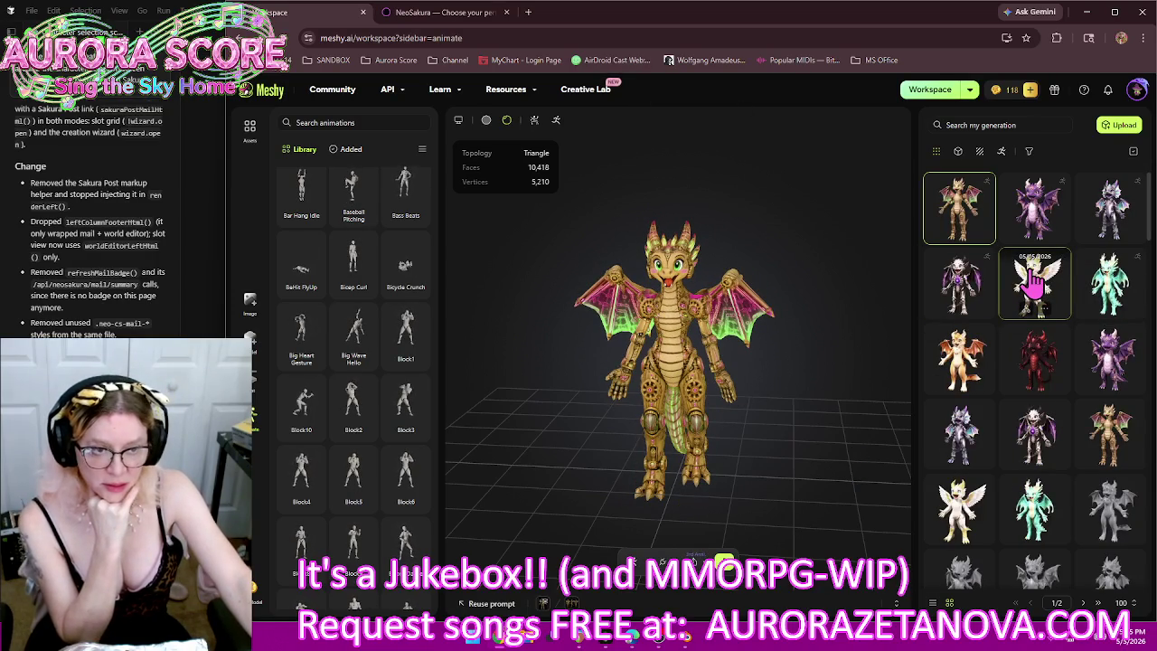
click(1033, 282)
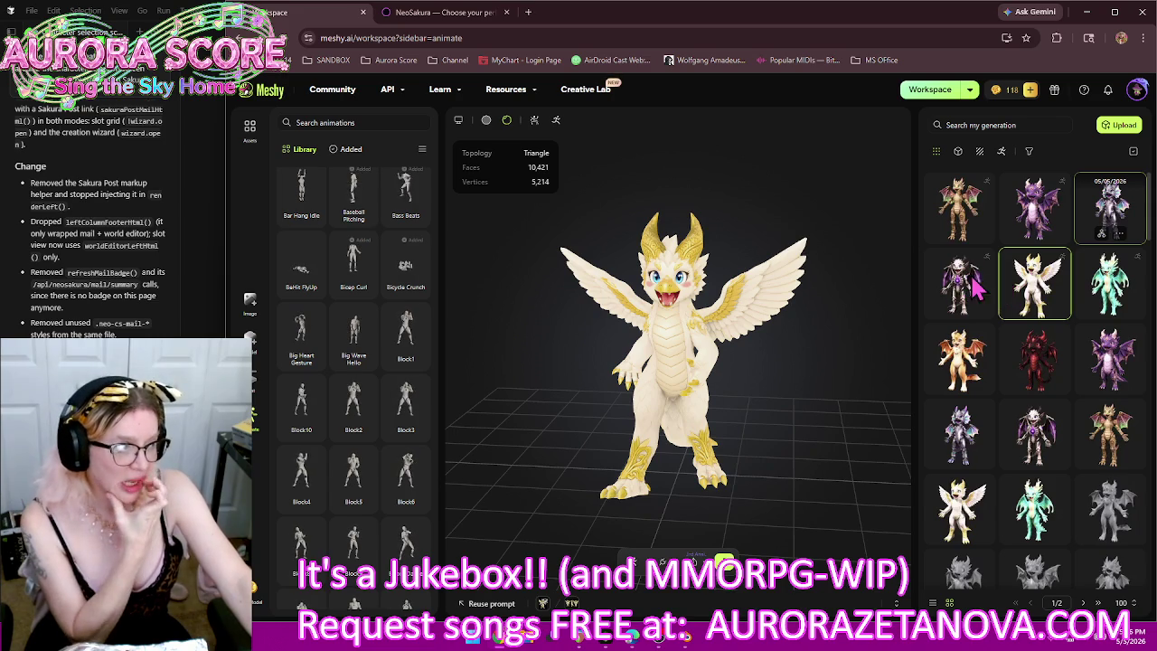
Step: View the silver and purple bone dragons in turn, ending on the mint-green winged dragon
click(972, 286)
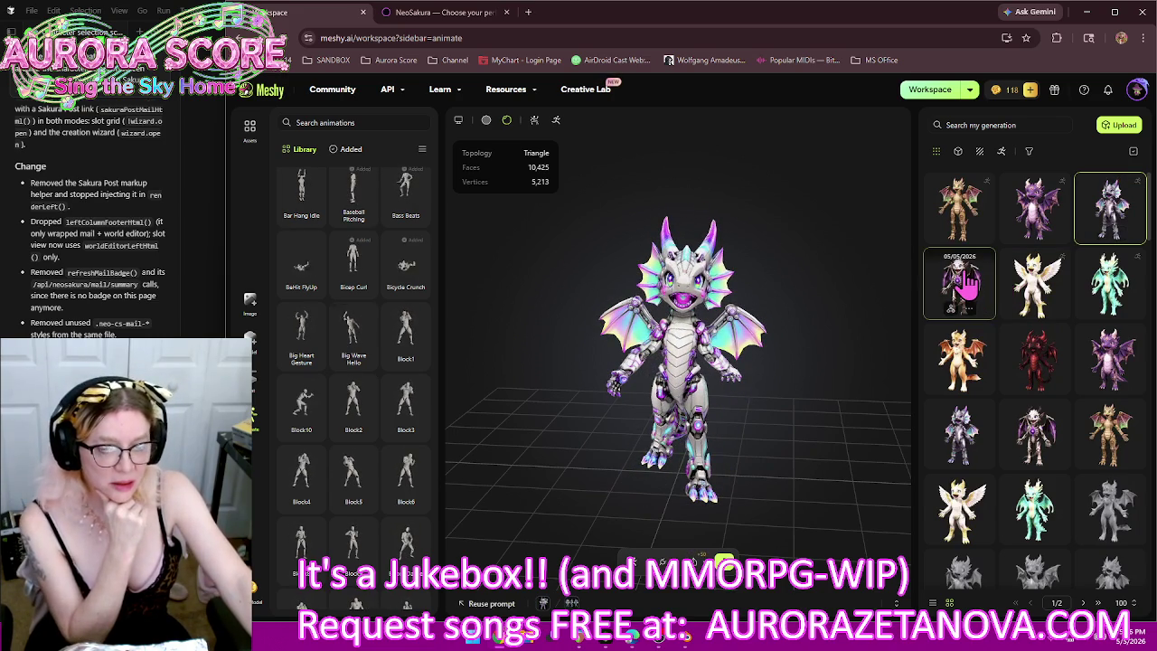
click(968, 284)
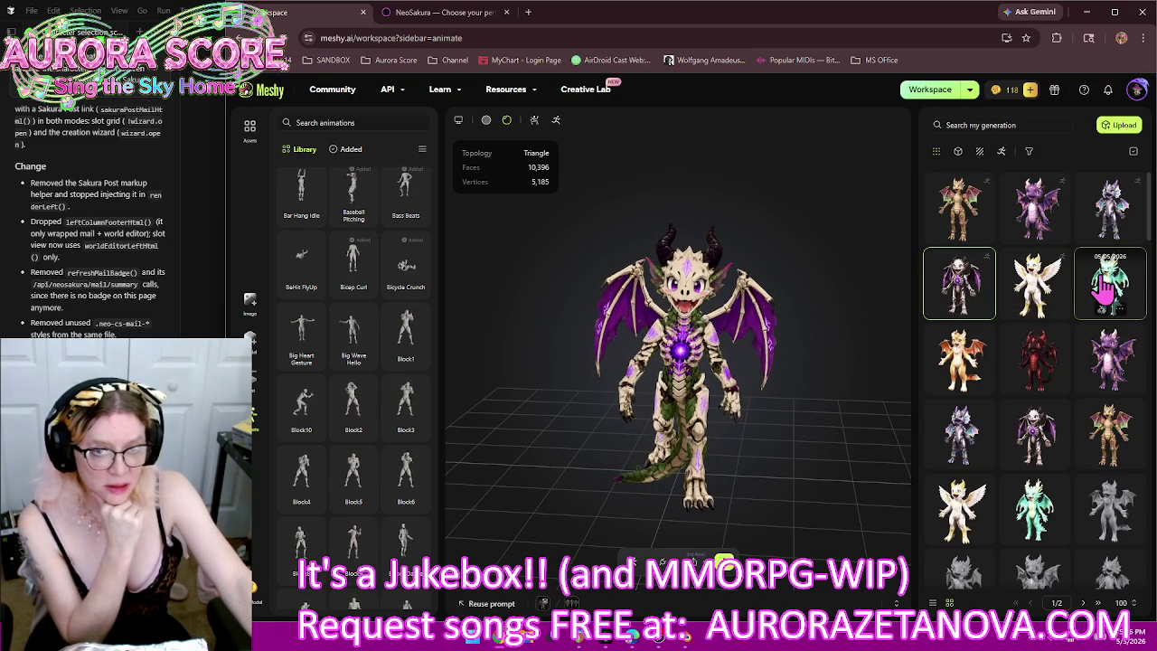
click(1107, 287)
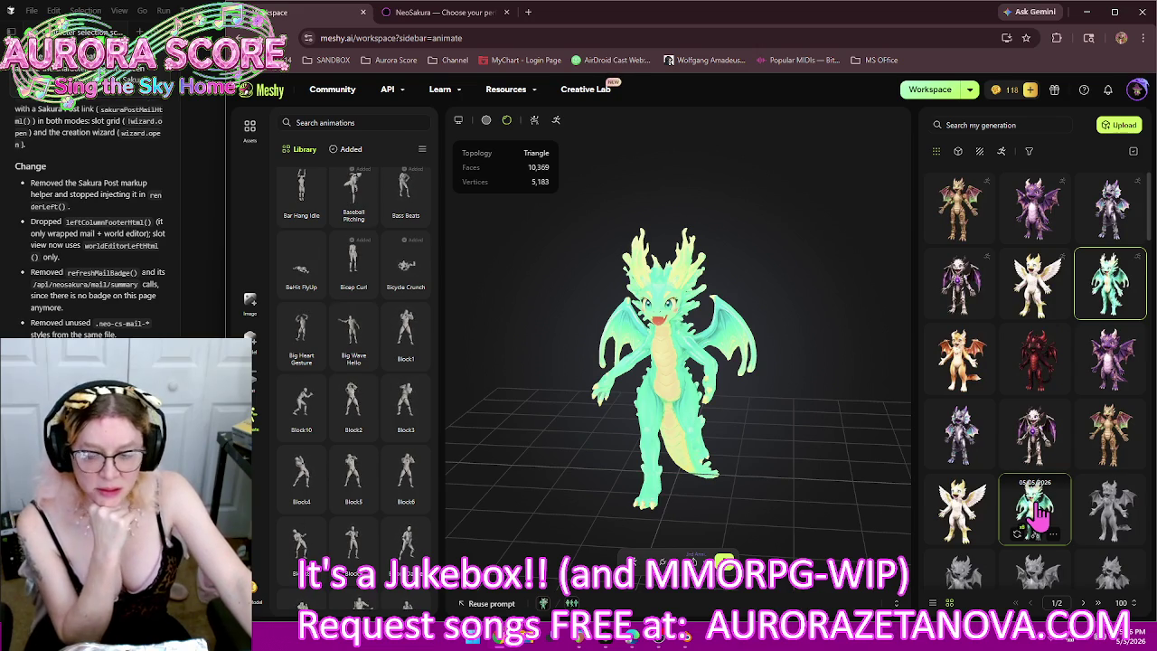
Step: Select the unrigged mint-green dragon copy and begin its rig setup
click(1041, 513)
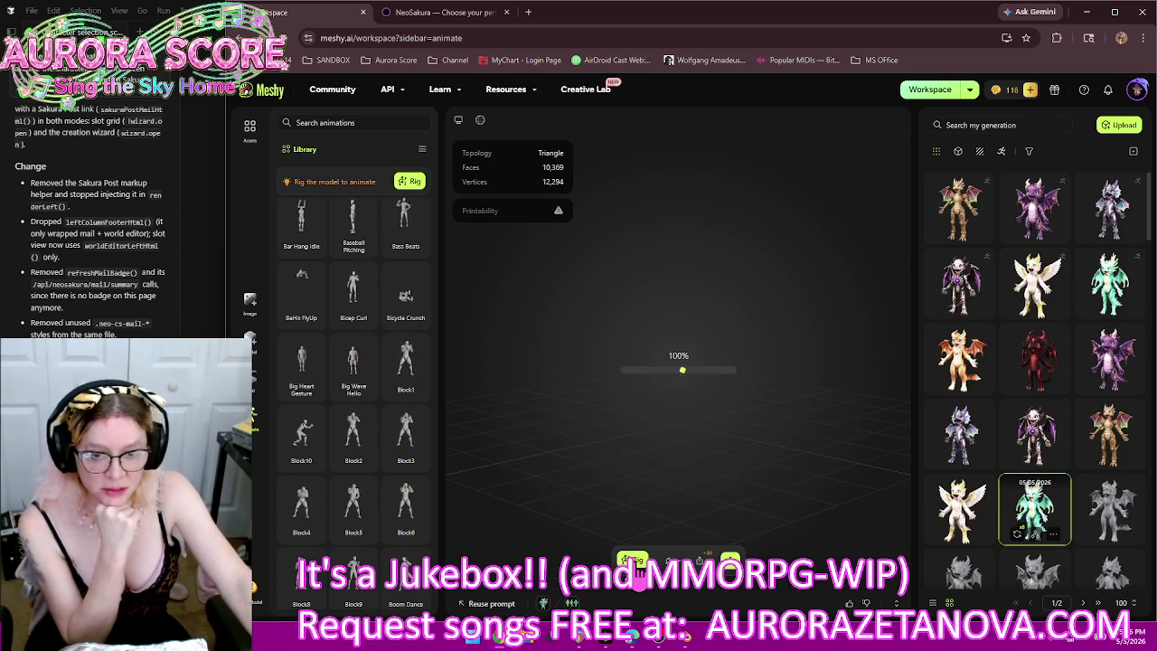
click(636, 560)
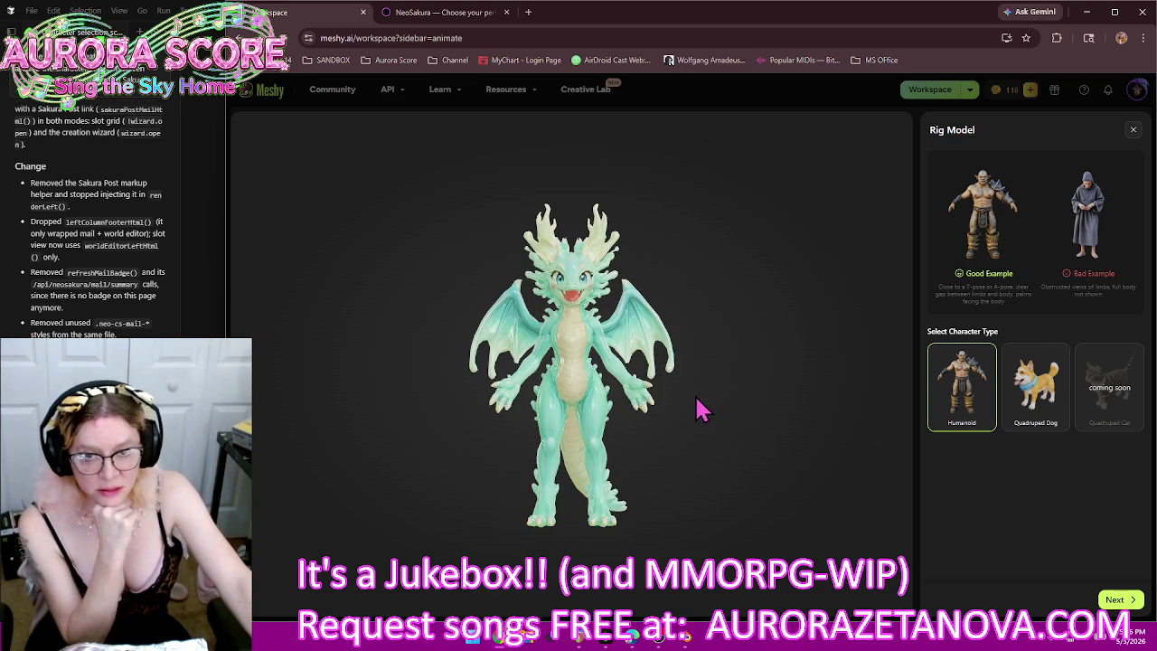
Step: Keep the humanoid type and set the mint-green dragon's height to about 2.03 m
click(1140, 603)
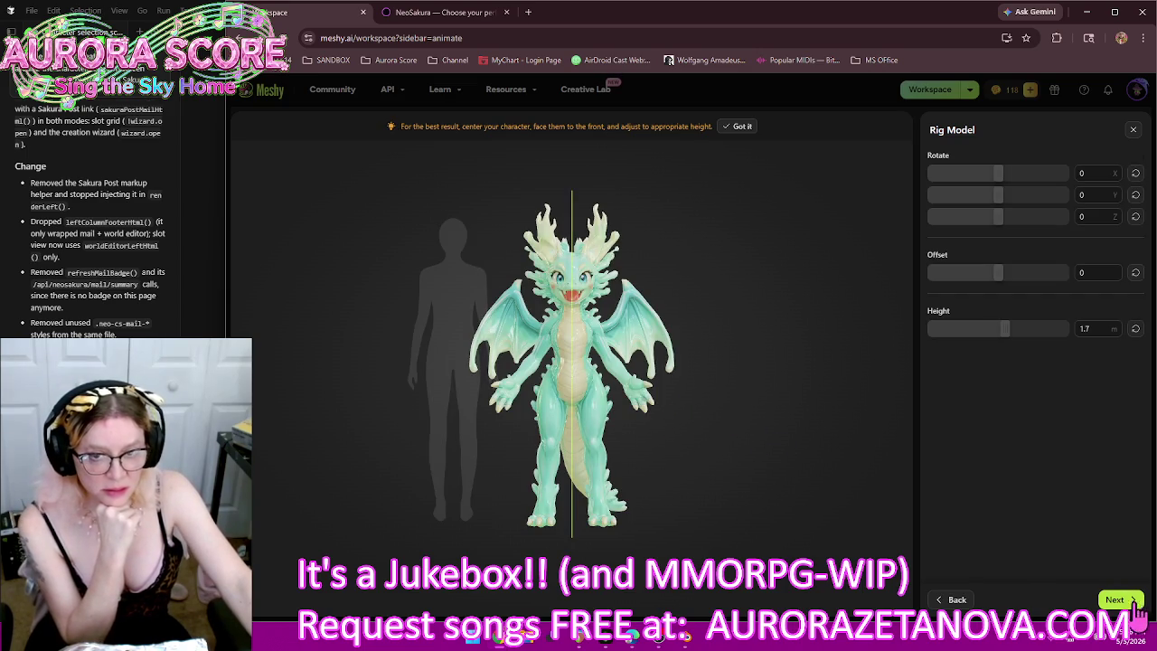
drag(1005, 331, 1021, 337)
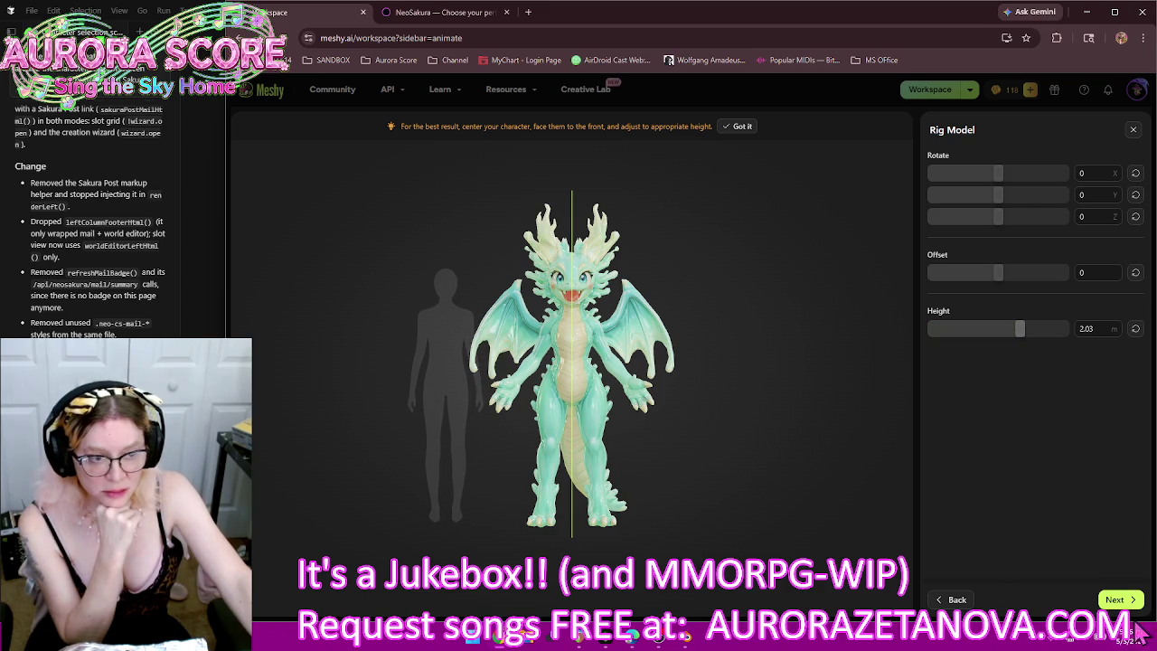
click(1117, 599)
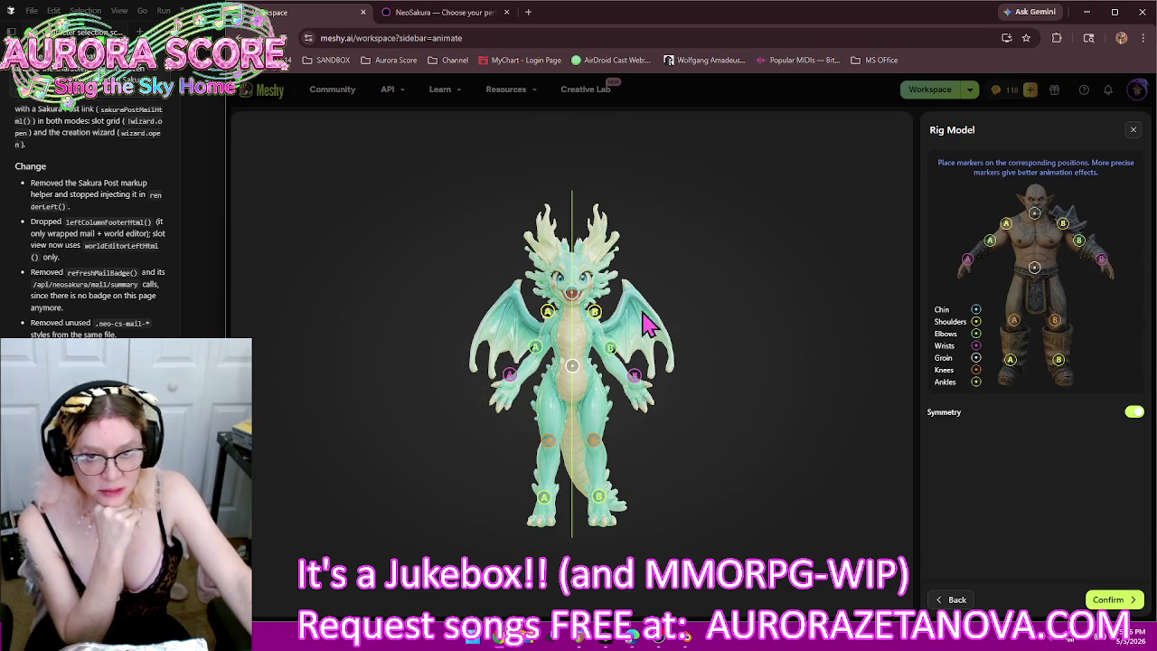
Step: Adjust the chin, shoulder, elbow, ankle and groin markers, then confirm the rig
mouse_move(573, 293)
mouse_down()
mouse_move(578, 319)
mouse_move(547, 325)
mouse_up()
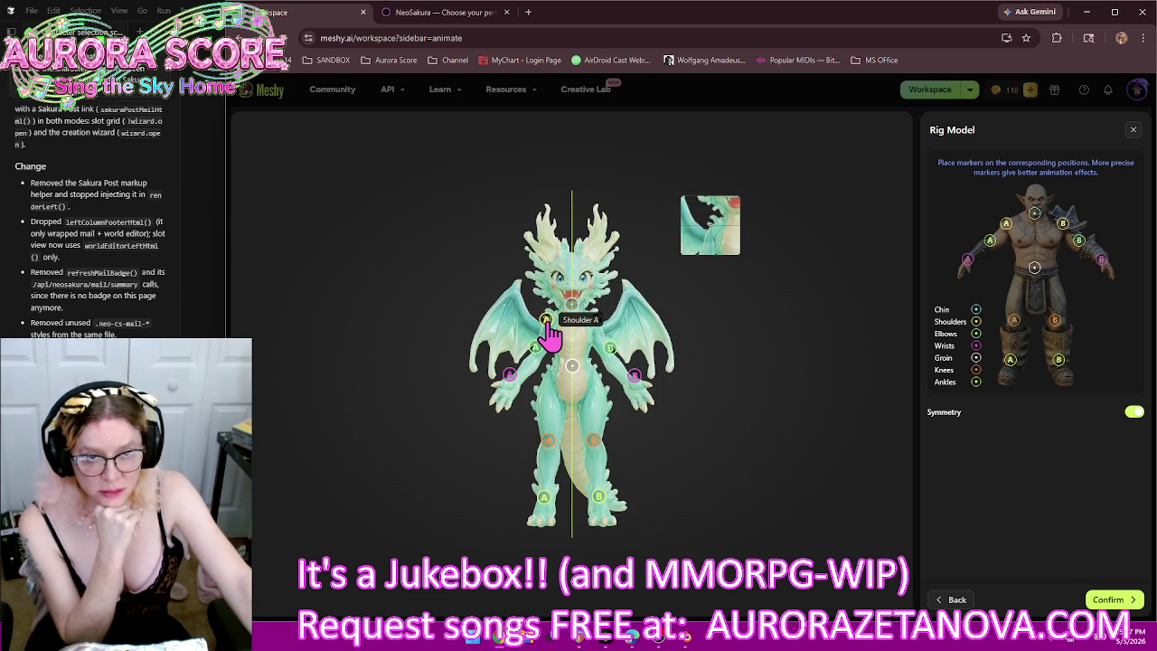
drag(546, 319, 546, 332)
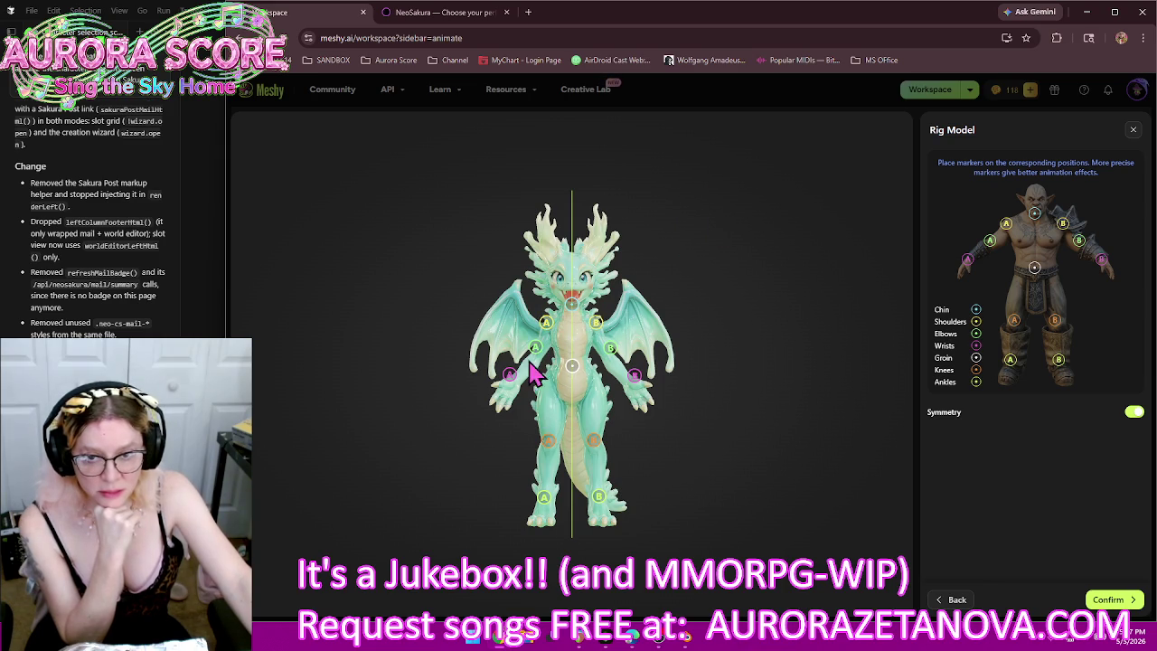
drag(535, 348, 512, 378)
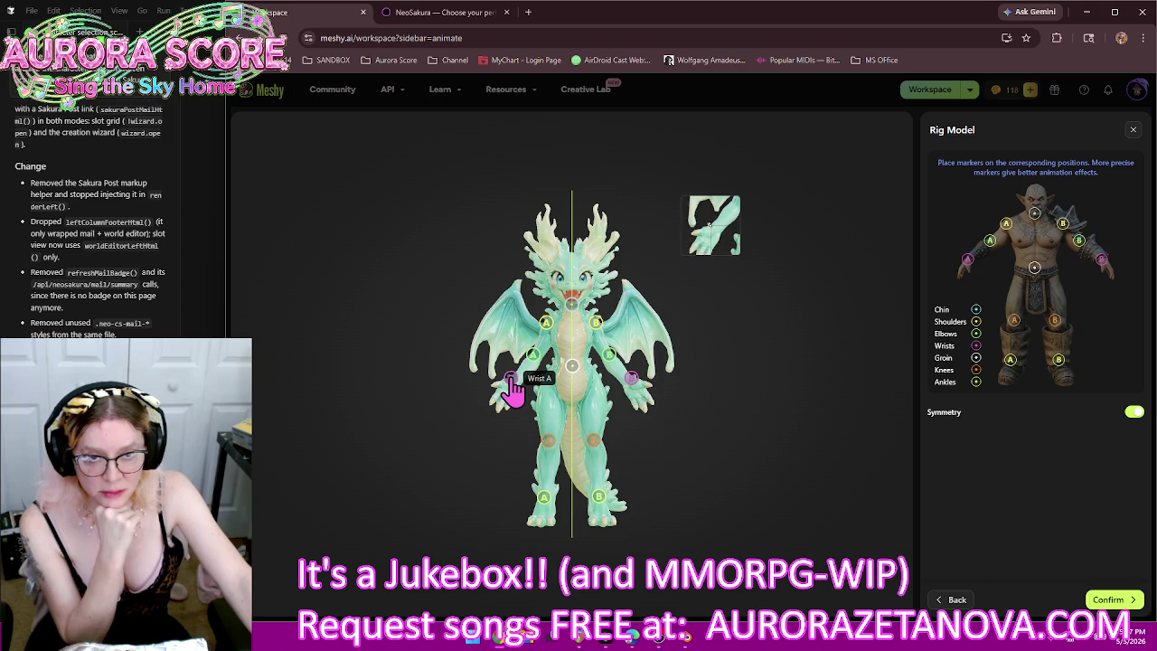
mouse_move(549, 441)
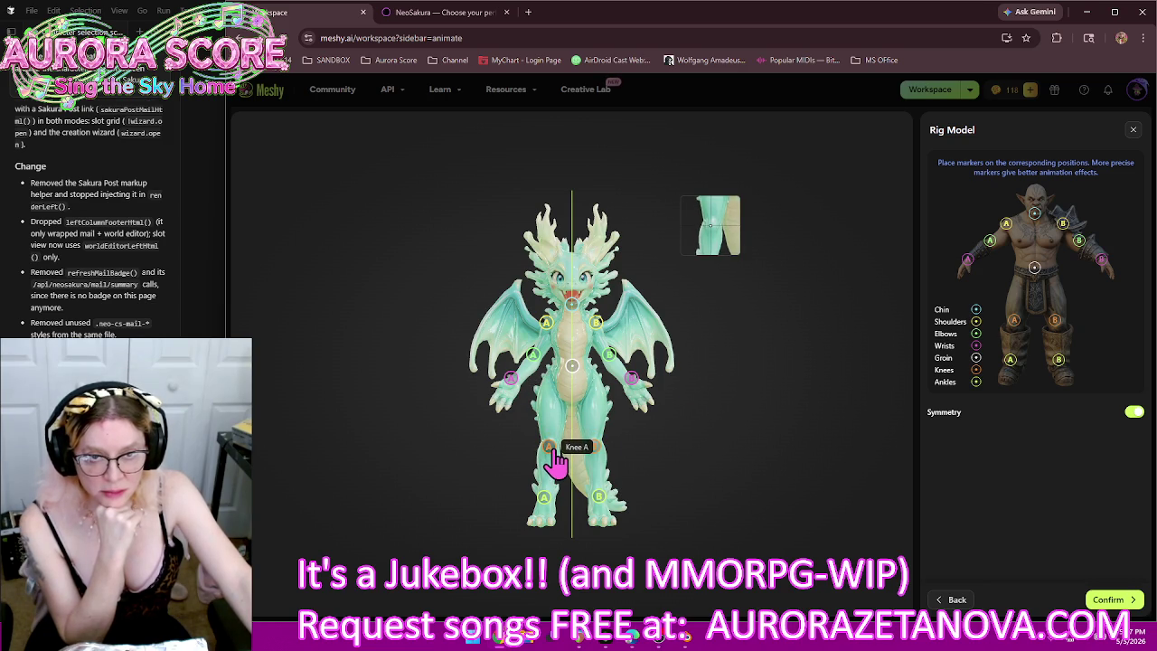
drag(546, 500, 545, 517)
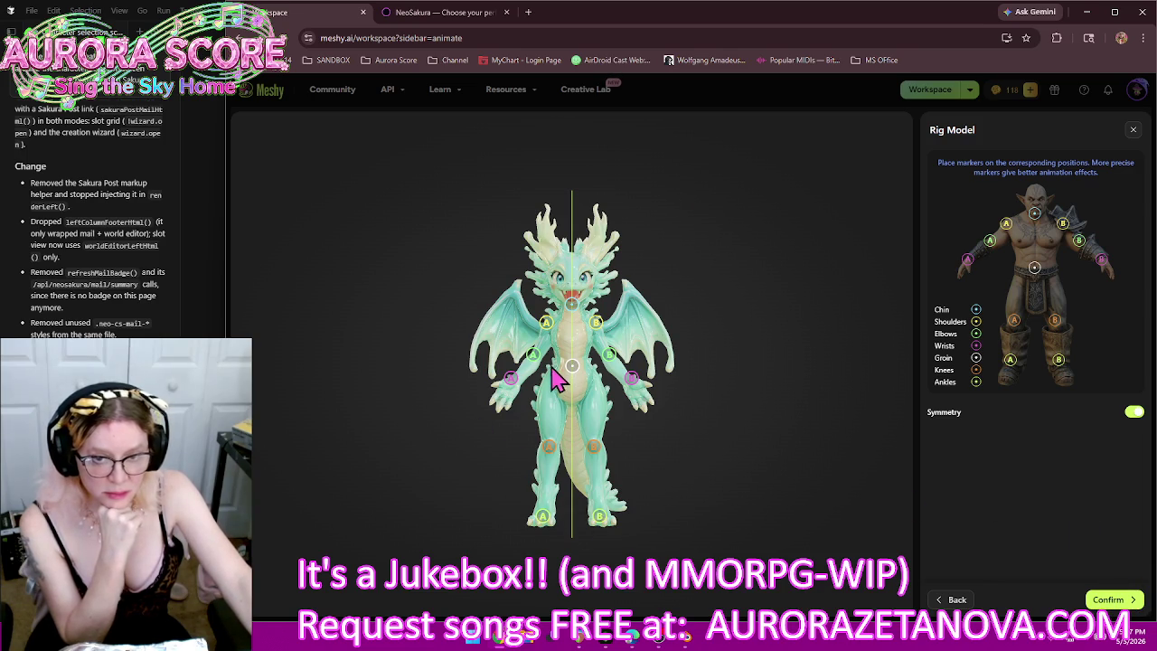
drag(572, 365, 573, 370)
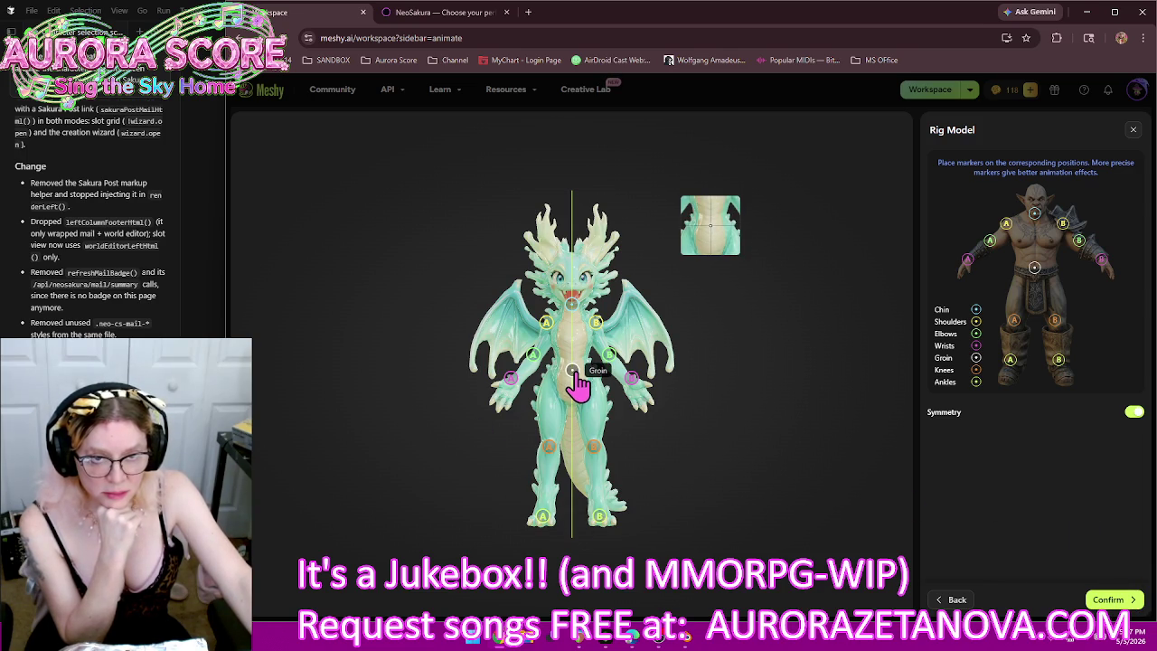
click(1118, 603)
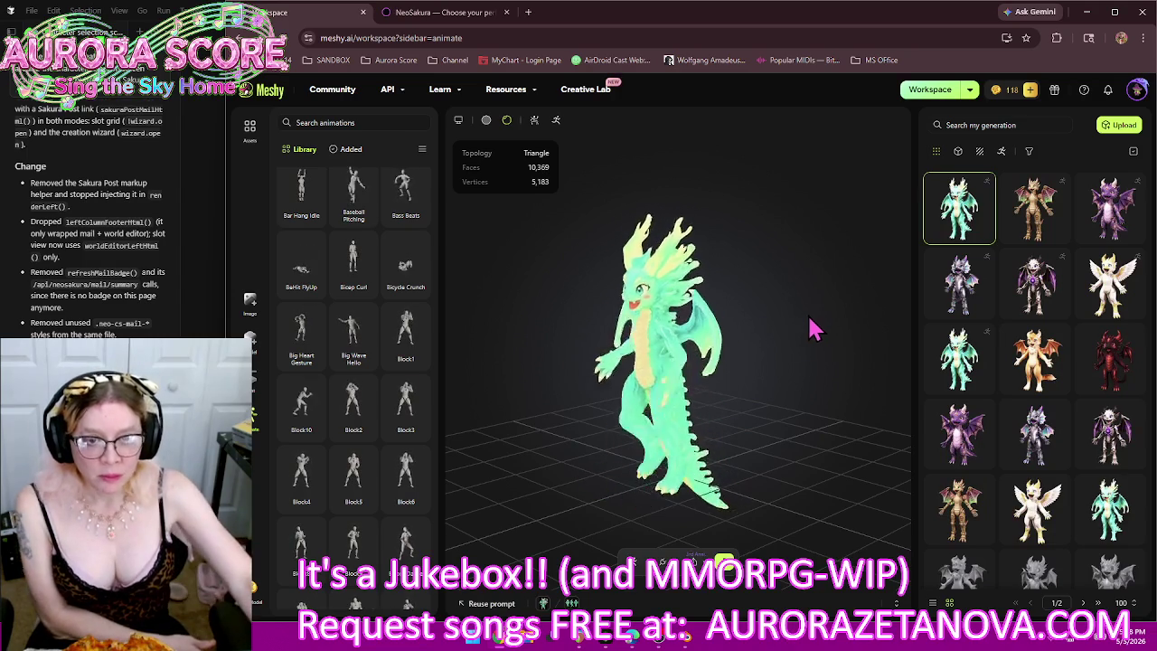
Step: Compare the other mint-green generation with the newly rigged dragon, ending on the rigged one
drag(811, 327, 643, 384)
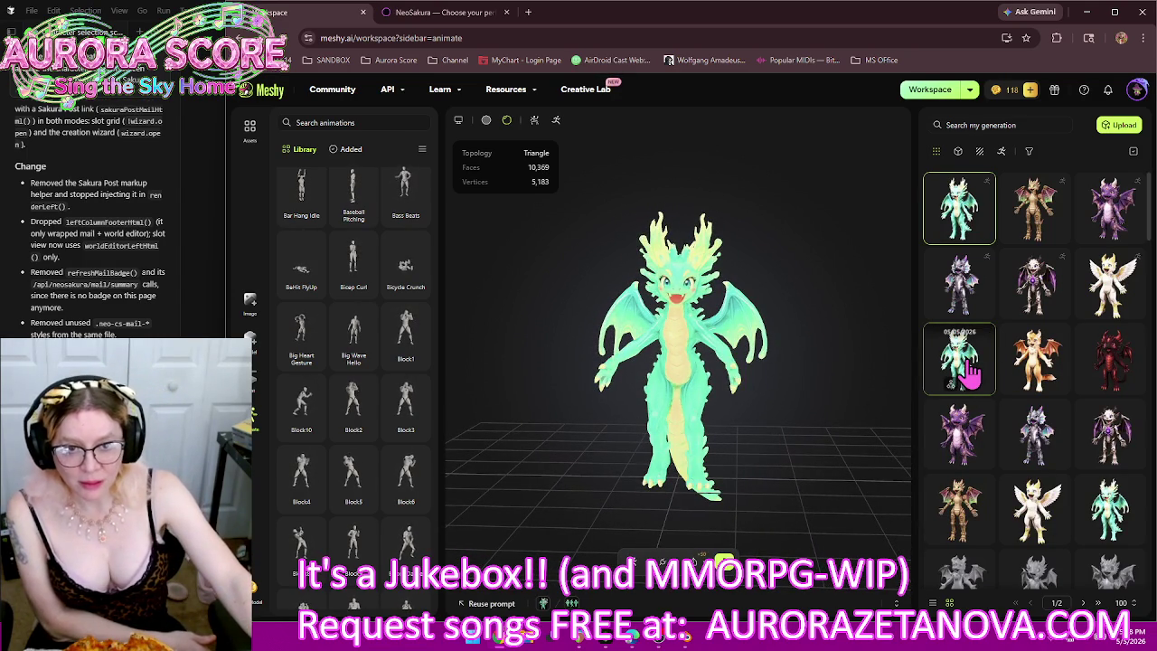
click(965, 367)
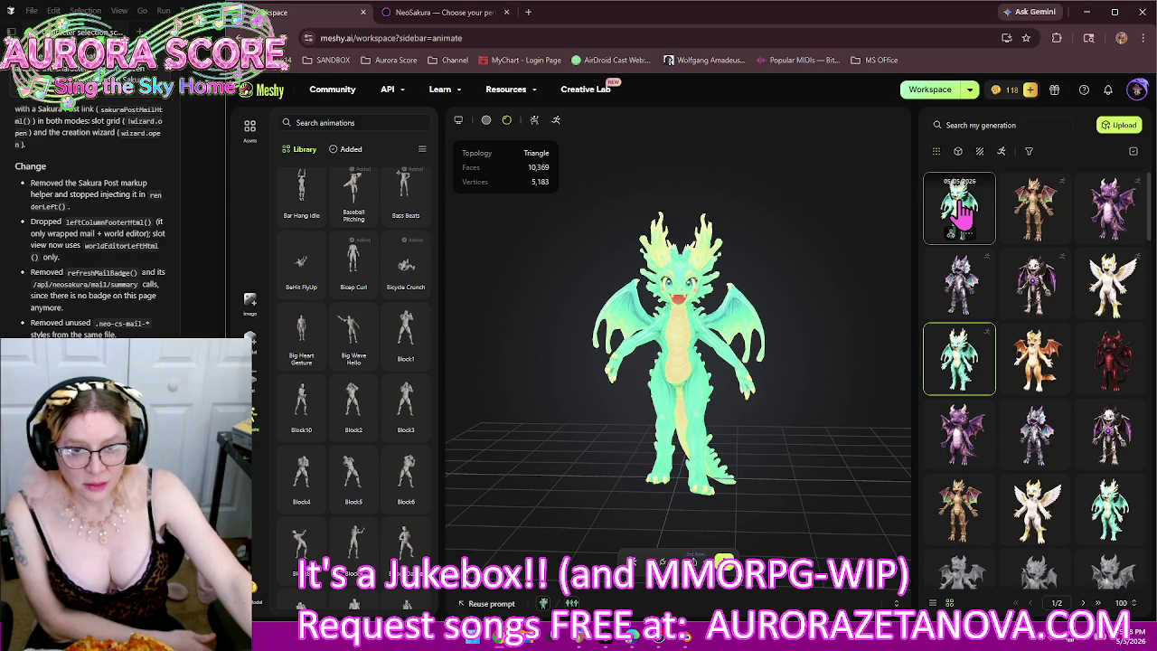
click(963, 215)
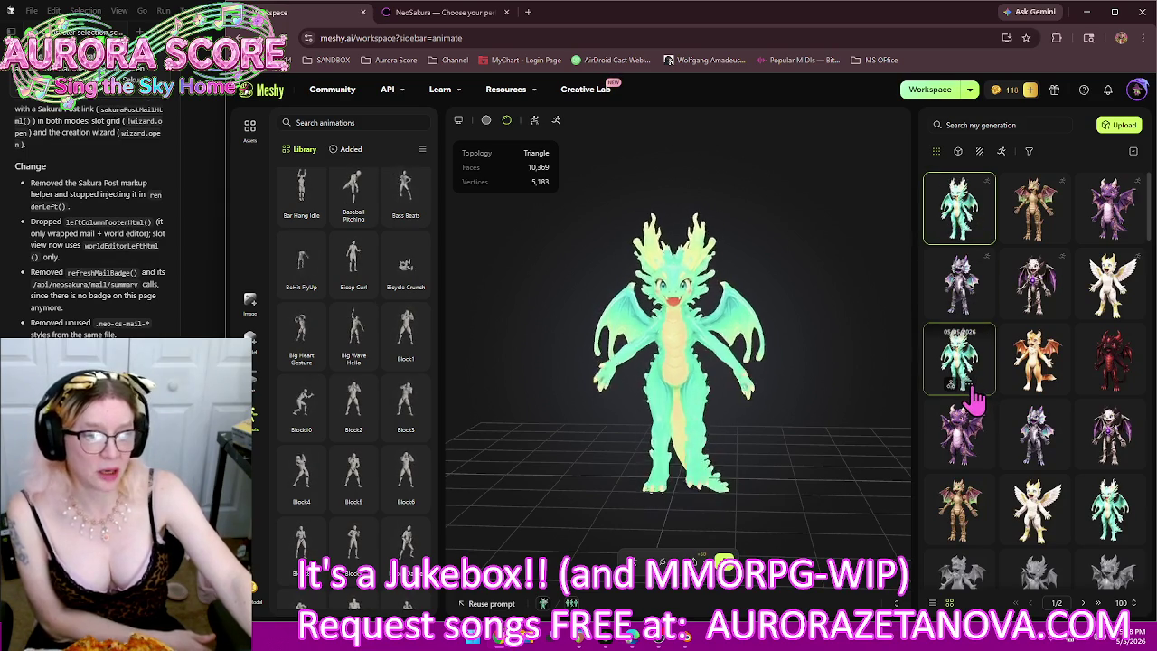
Step: Delete the mint-green dragon generation and load the dark red dragon
right_click(970, 244)
click(998, 413)
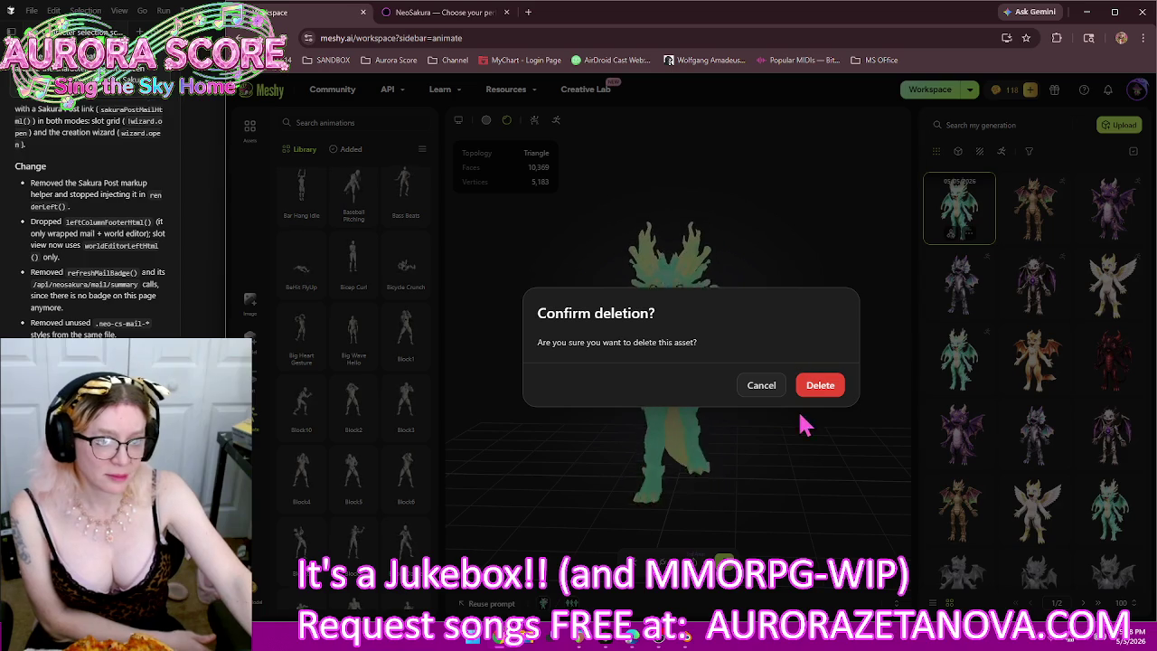
click(817, 387)
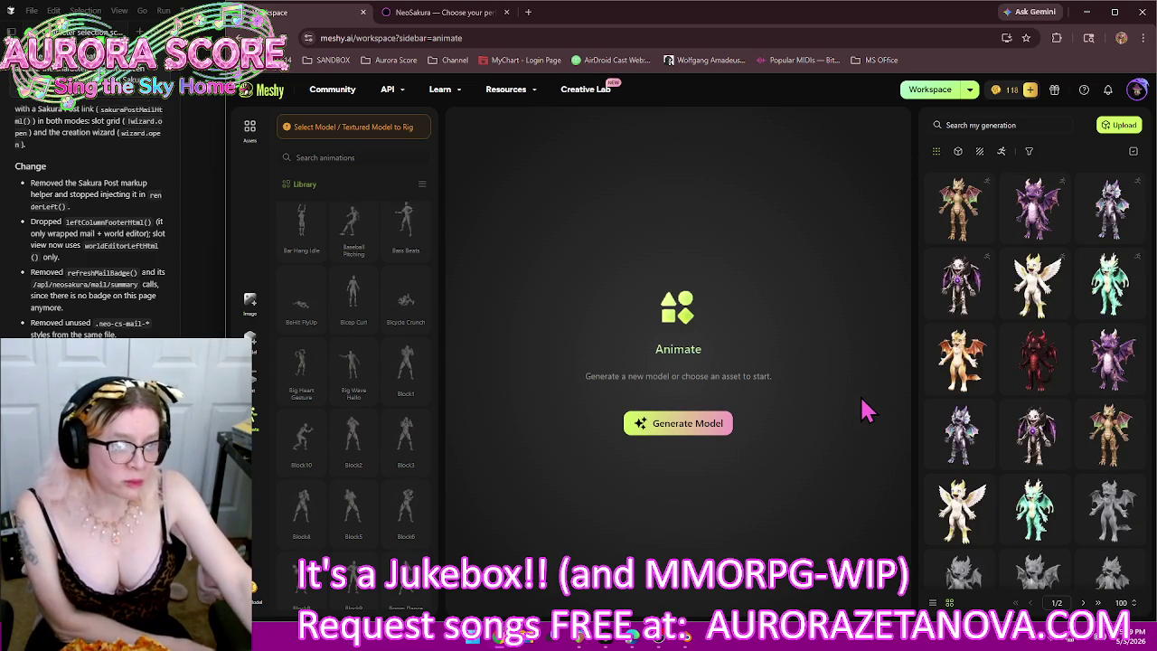
click(1035, 360)
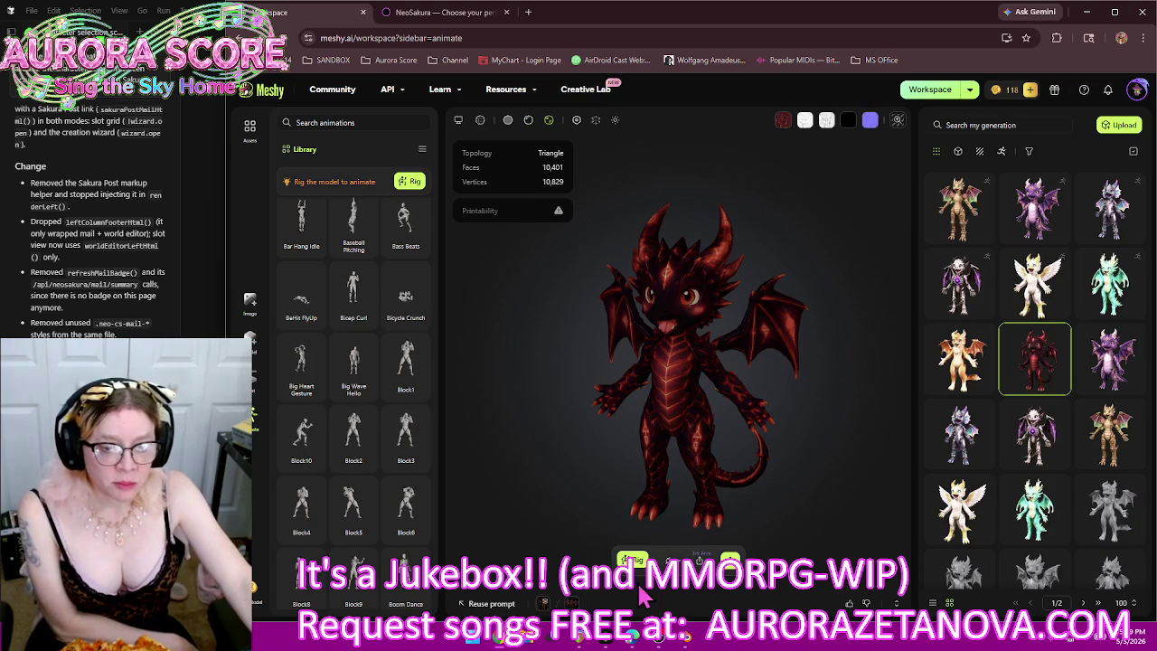
Step: Start rigging the dark red dragon and advance to the positioning stage
click(630, 559)
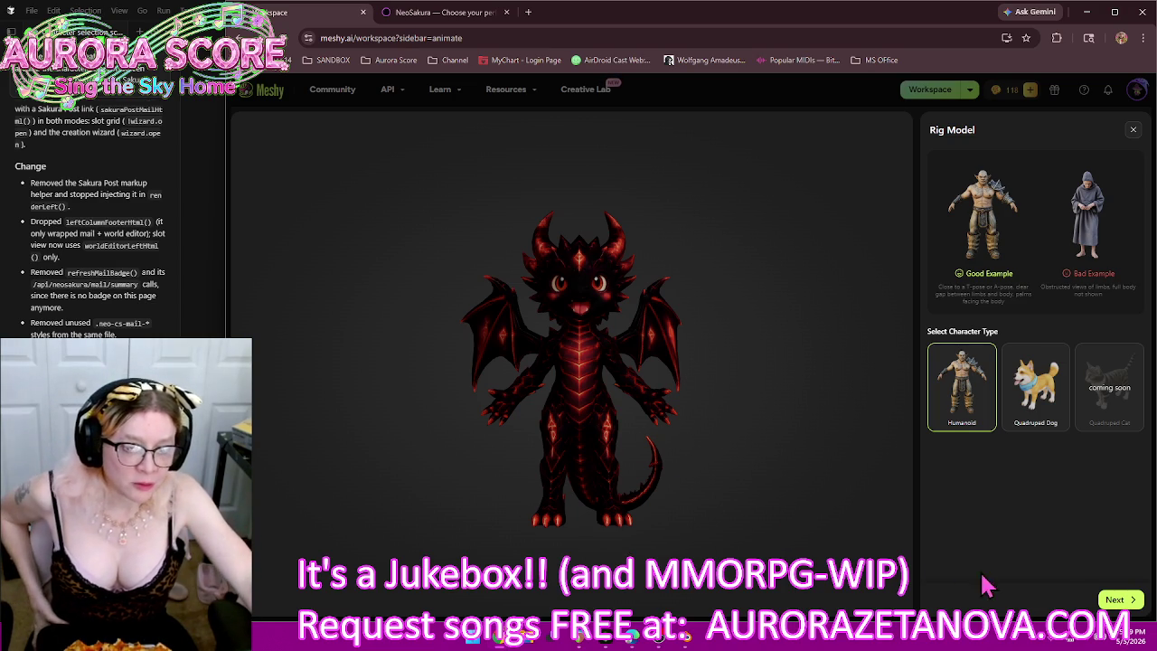
click(1125, 599)
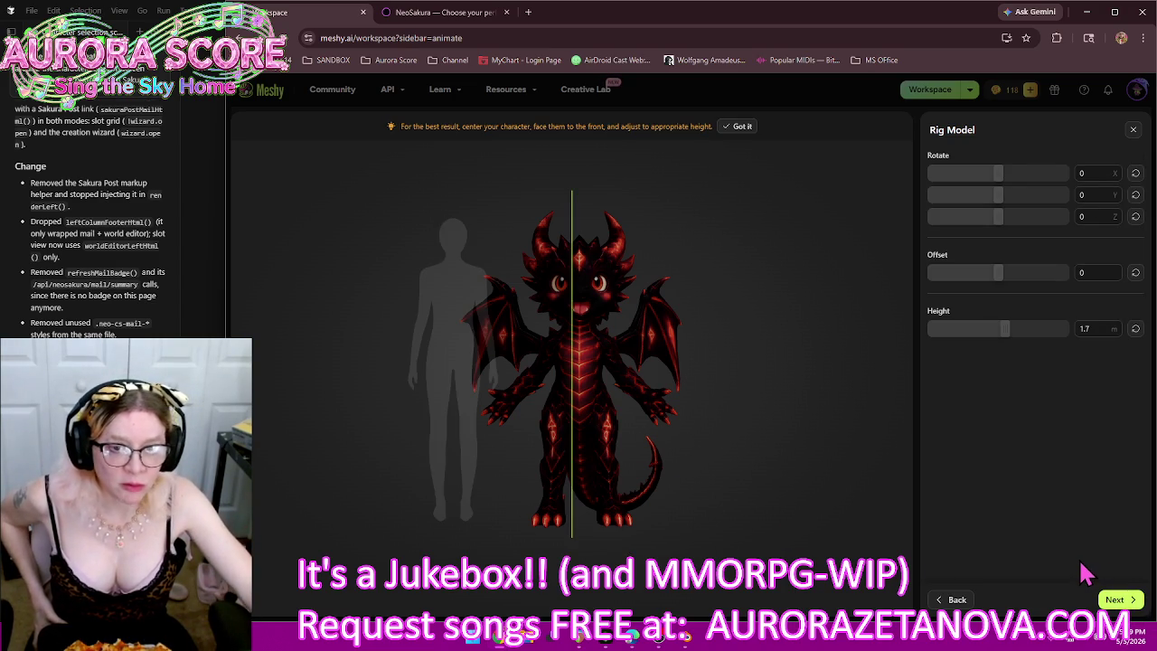
Step: Set the red dragon's rig height to 2.23 m and offset to -0.237, then continue
drag(1004, 329, 1026, 337)
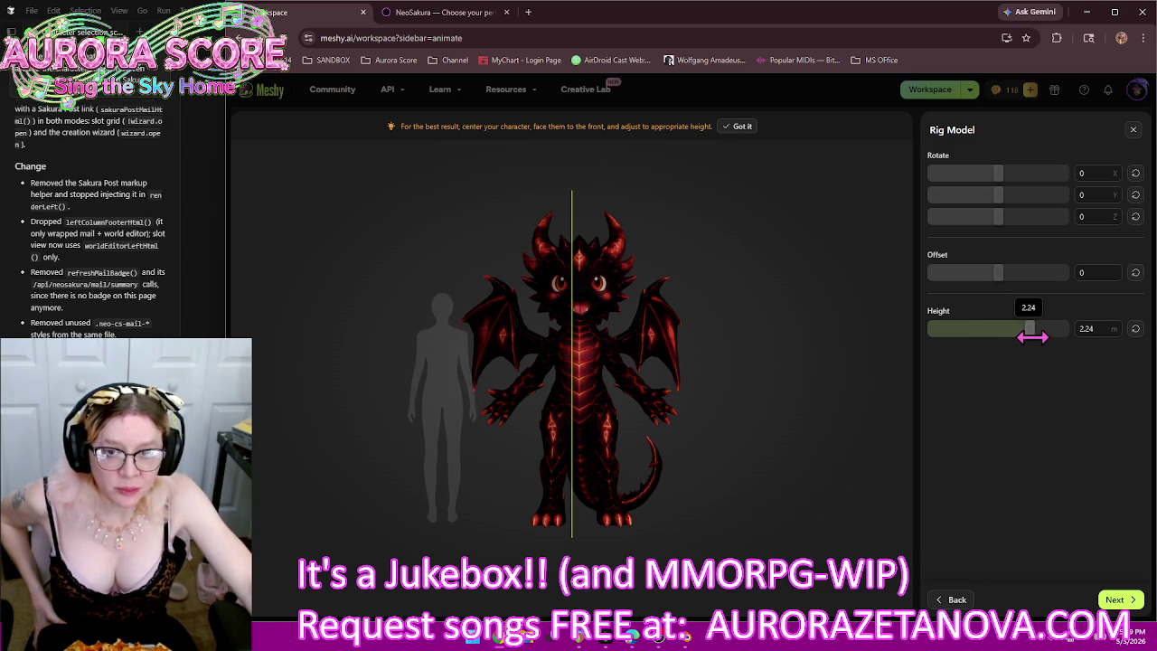
drag(1031, 337, 1031, 337)
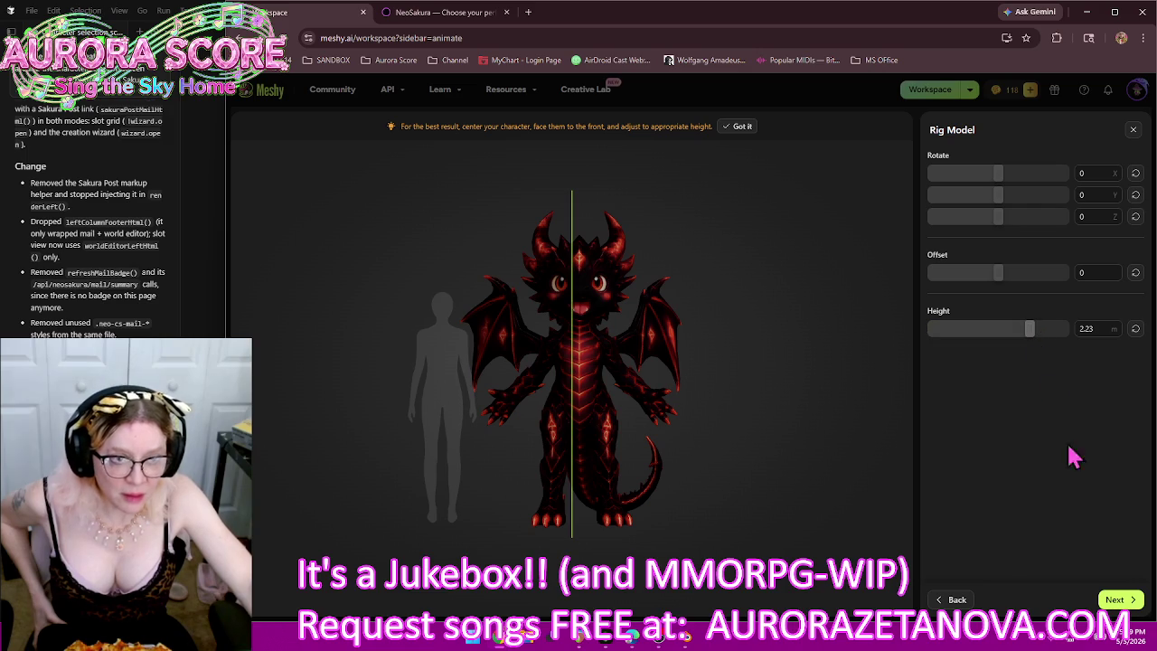
click(1118, 600)
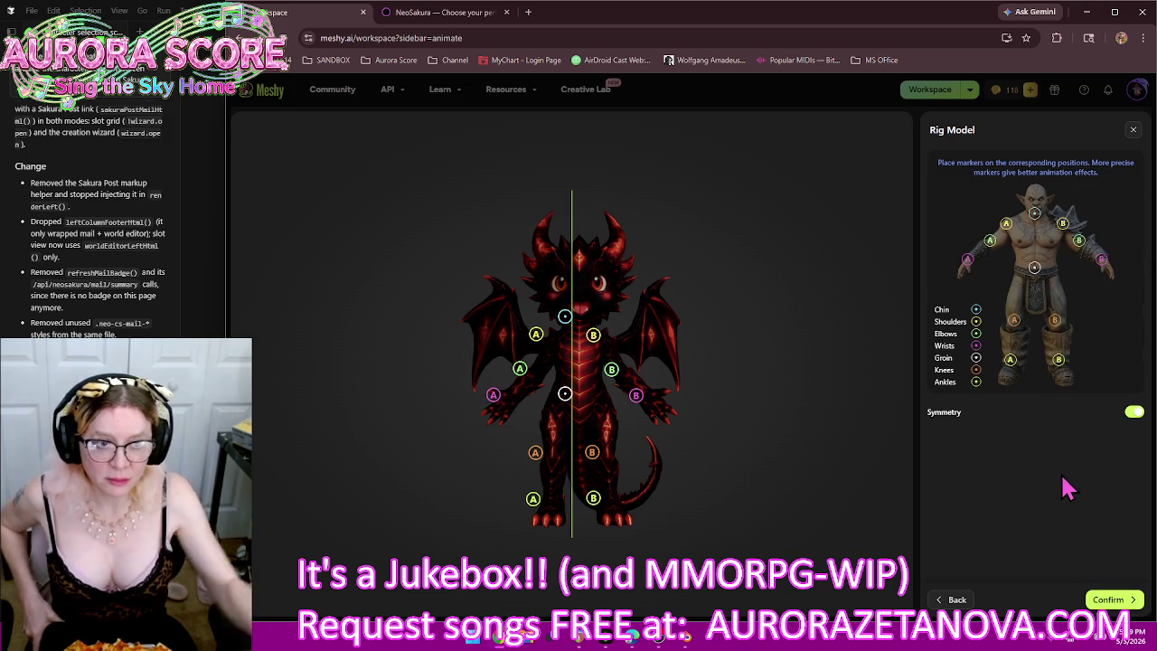
click(953, 599)
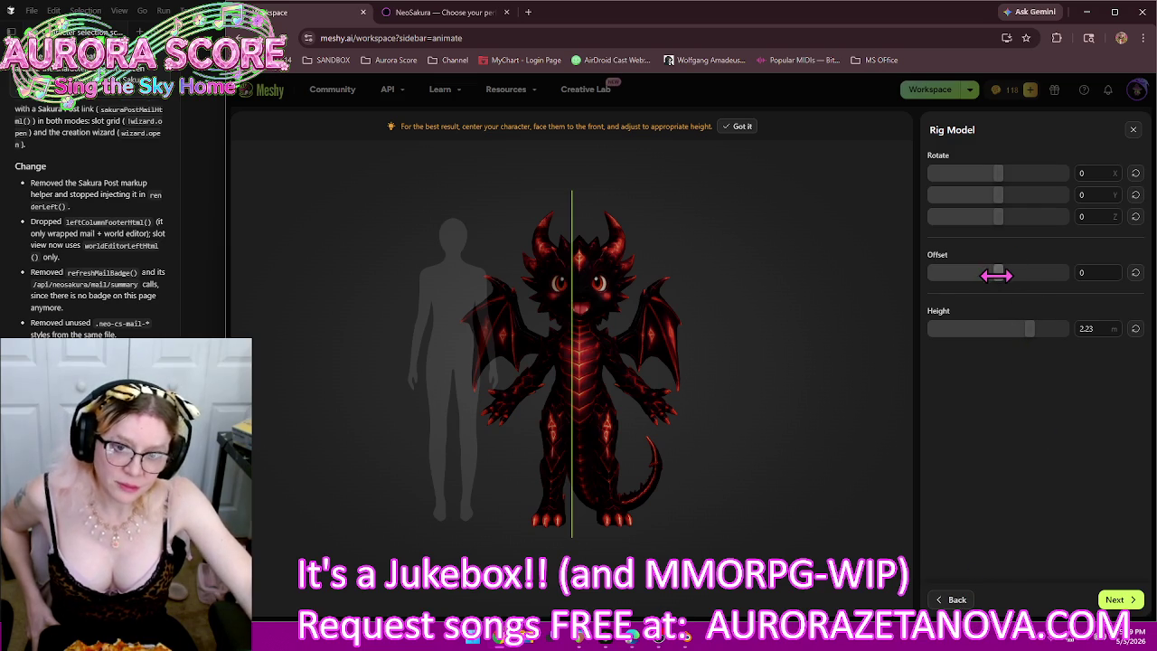
mouse_move(995, 276)
mouse_down()
mouse_move(979, 288)
mouse_move(989, 312)
mouse_up()
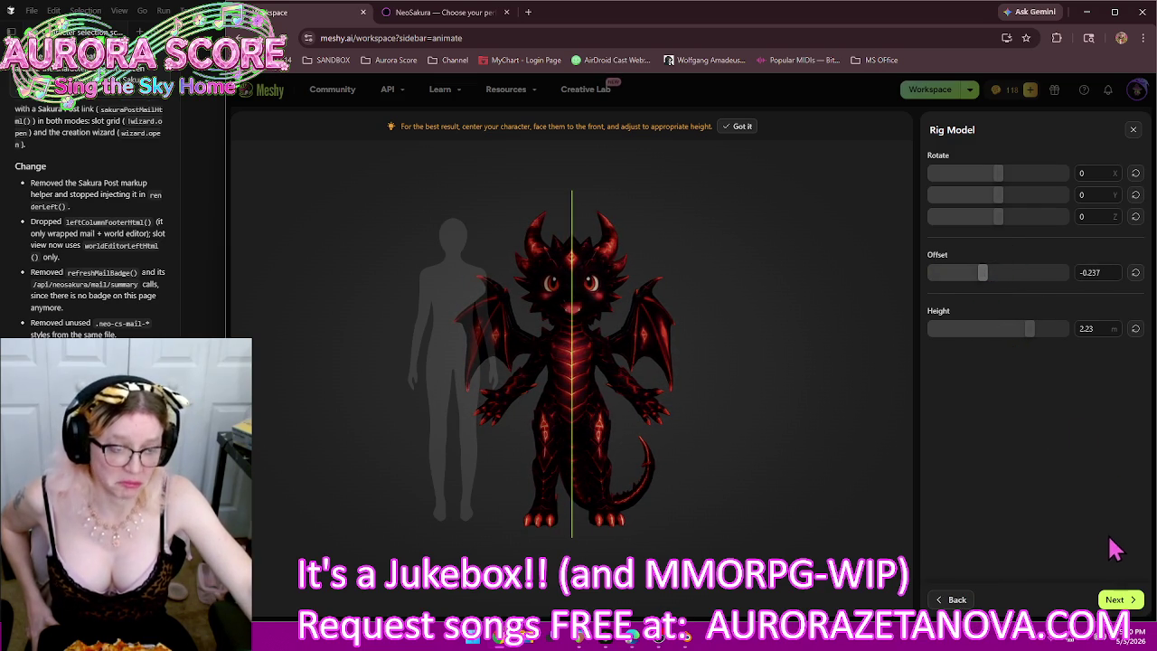
click(1117, 599)
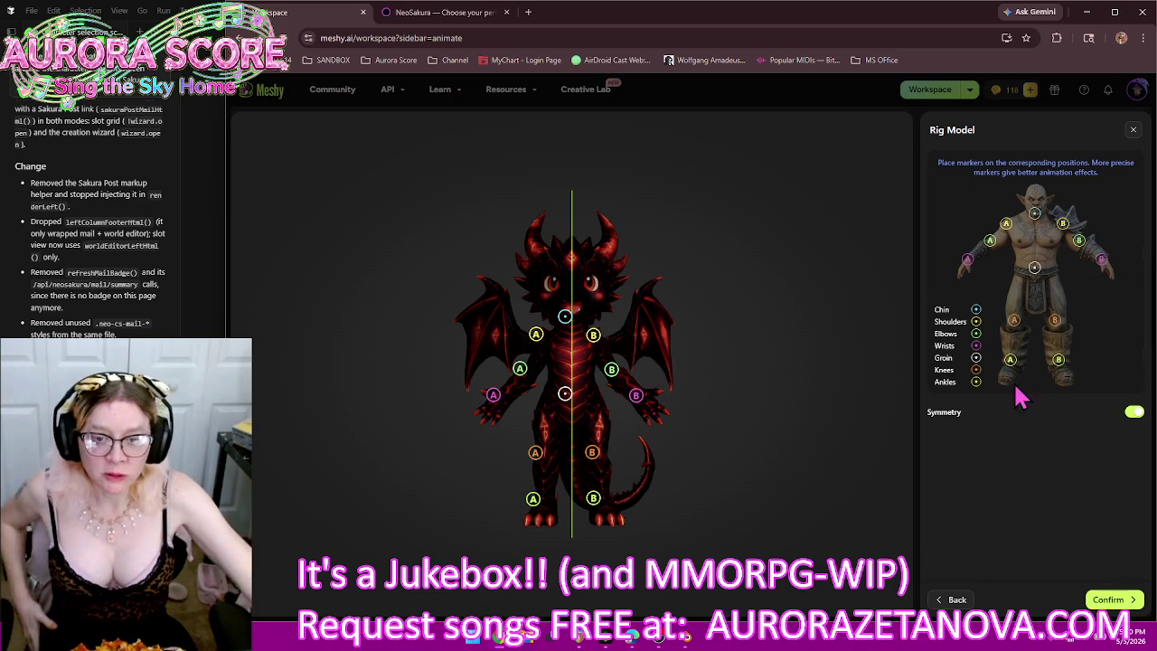
Step: Drag the chin, groin, shoulder, wrist, knee and ankle markers onto the crimson dragon, then confirm
drag(568, 307, 571, 321)
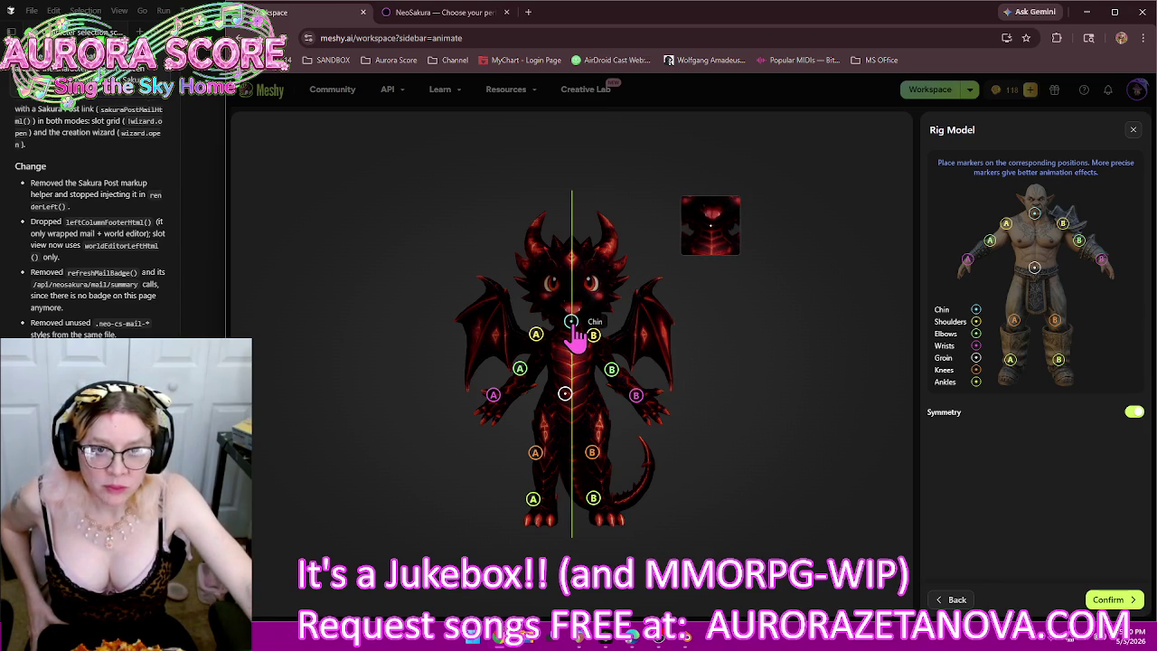
drag(565, 394, 572, 397)
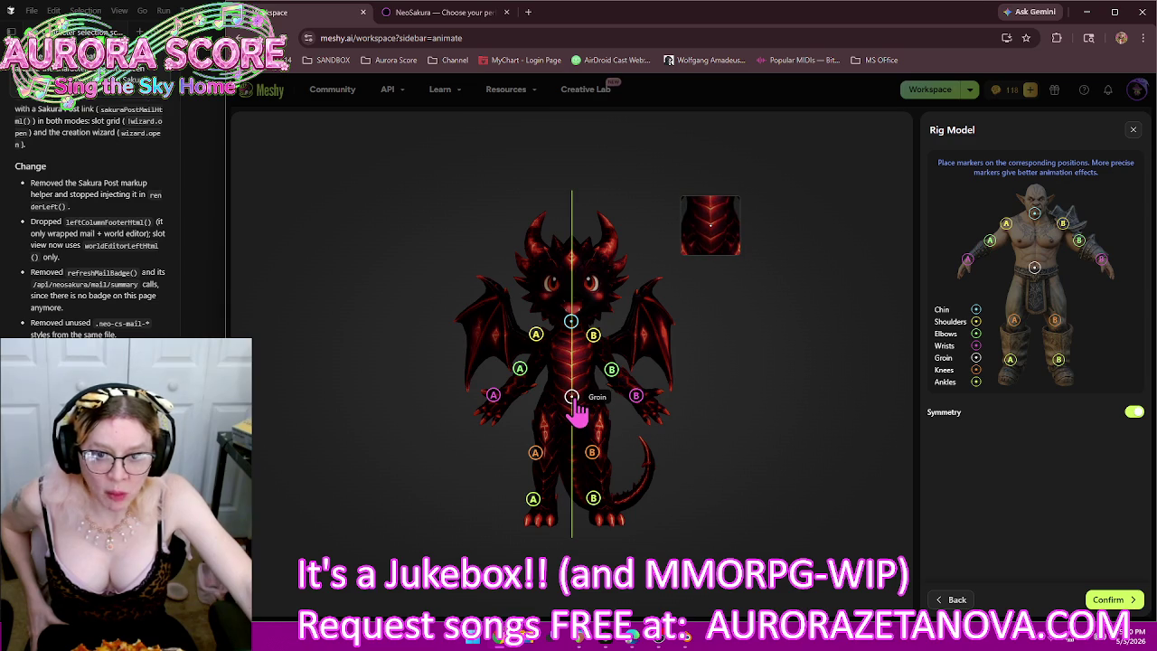
drag(571, 398, 572, 401)
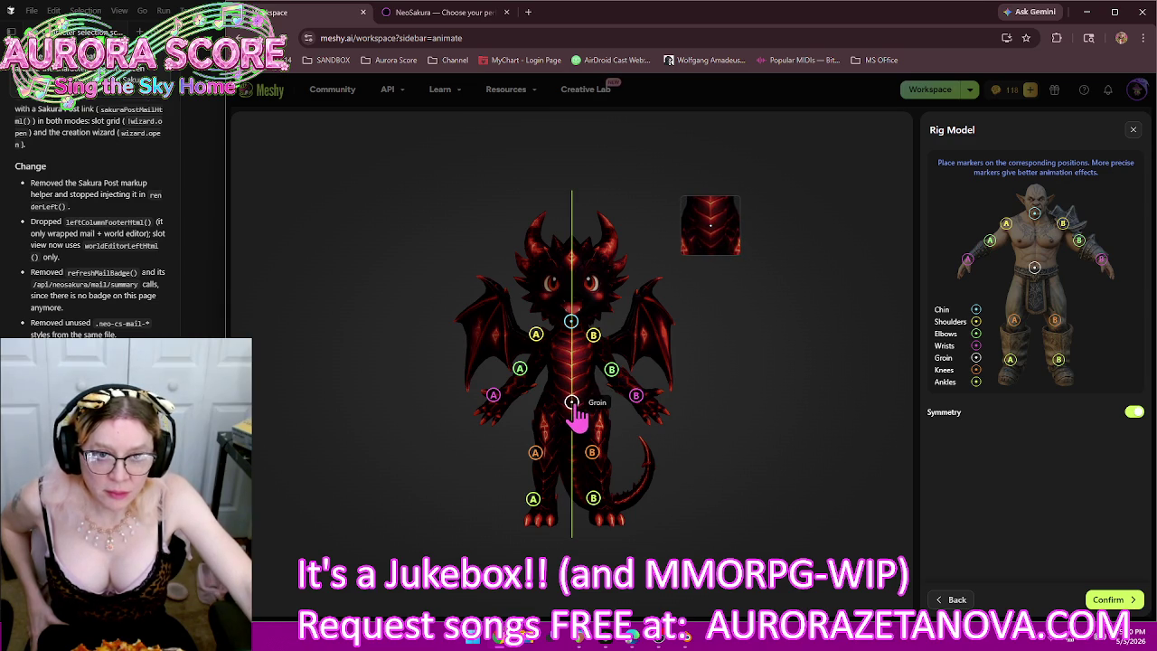
mouse_move(536, 336)
mouse_down()
mouse_move(544, 344)
mouse_move(530, 378)
mouse_up()
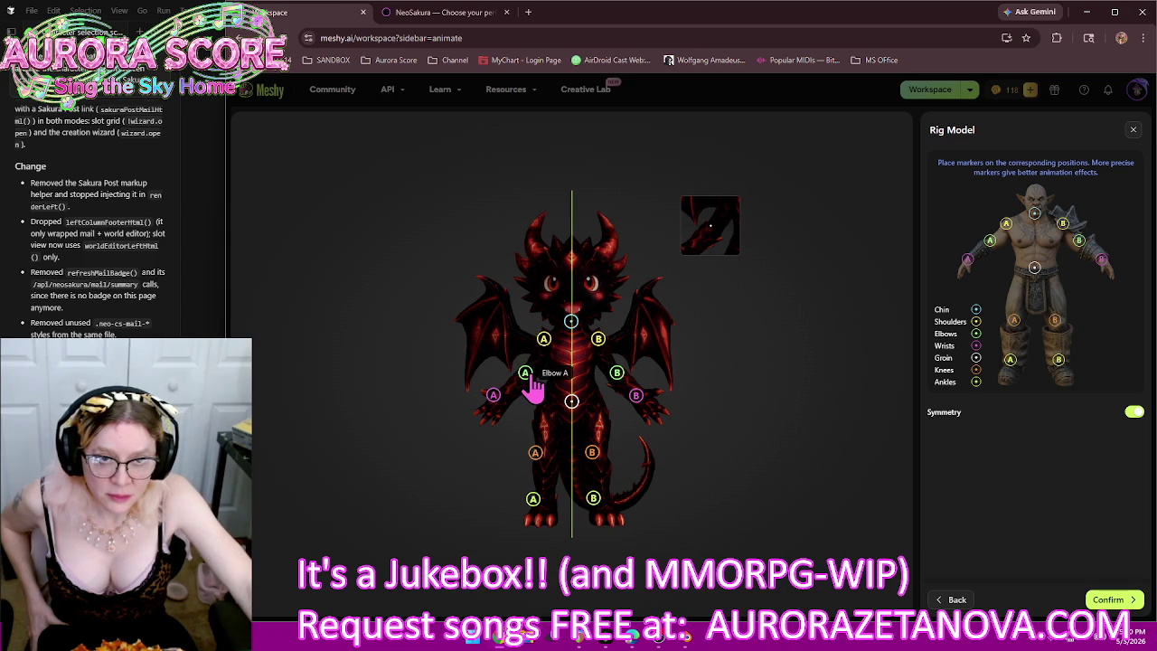
drag(498, 398, 508, 405)
drag(536, 453, 553, 457)
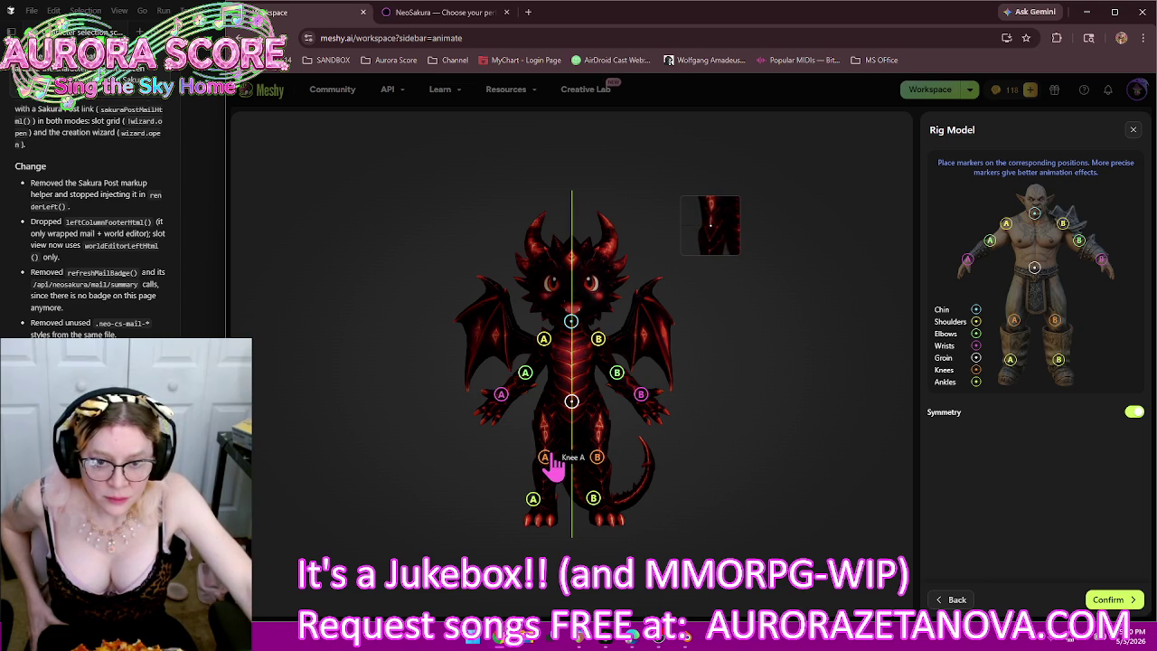
drag(532, 497, 541, 512)
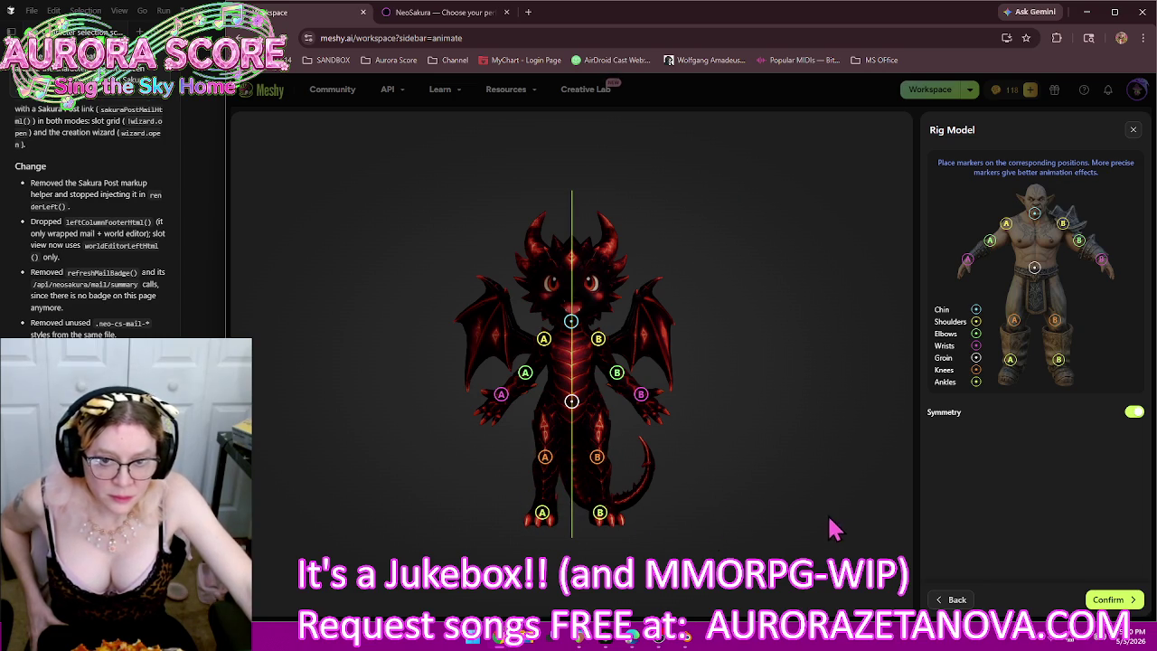
click(1110, 600)
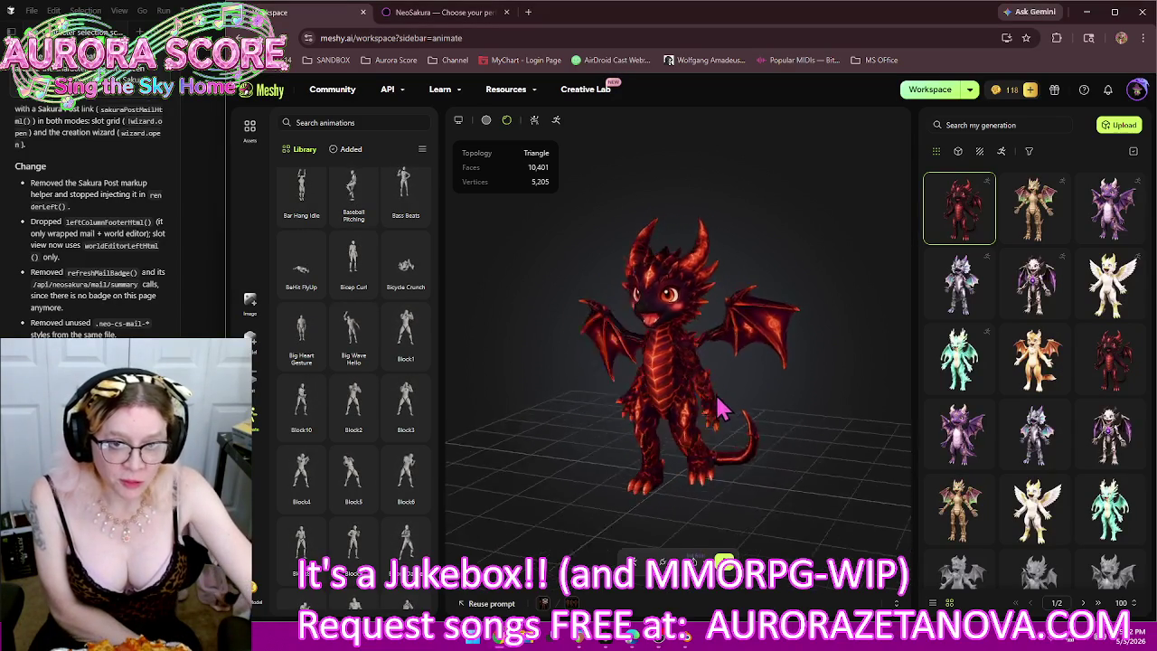
Step: Add the 360 Power Spin Jump library animation to the rigged red dragon
mouse_move(676, 413)
mouse_down()
mouse_move(573, 405)
mouse_move(723, 416)
mouse_up()
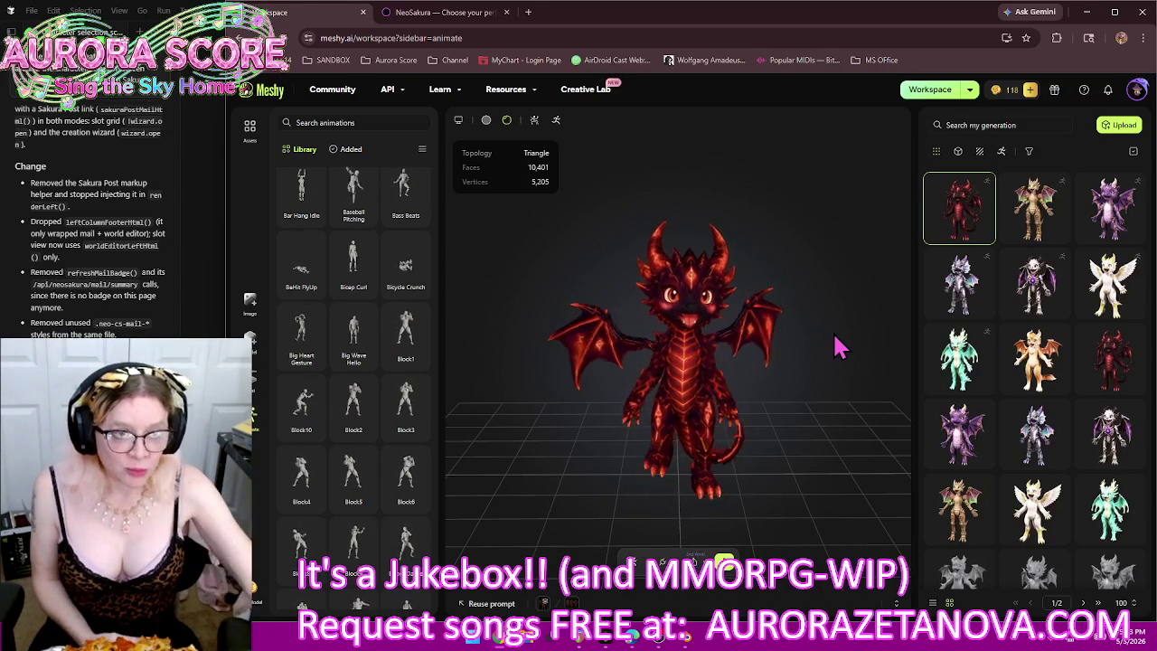
scroll(342, 226, up, 10)
click(300, 225)
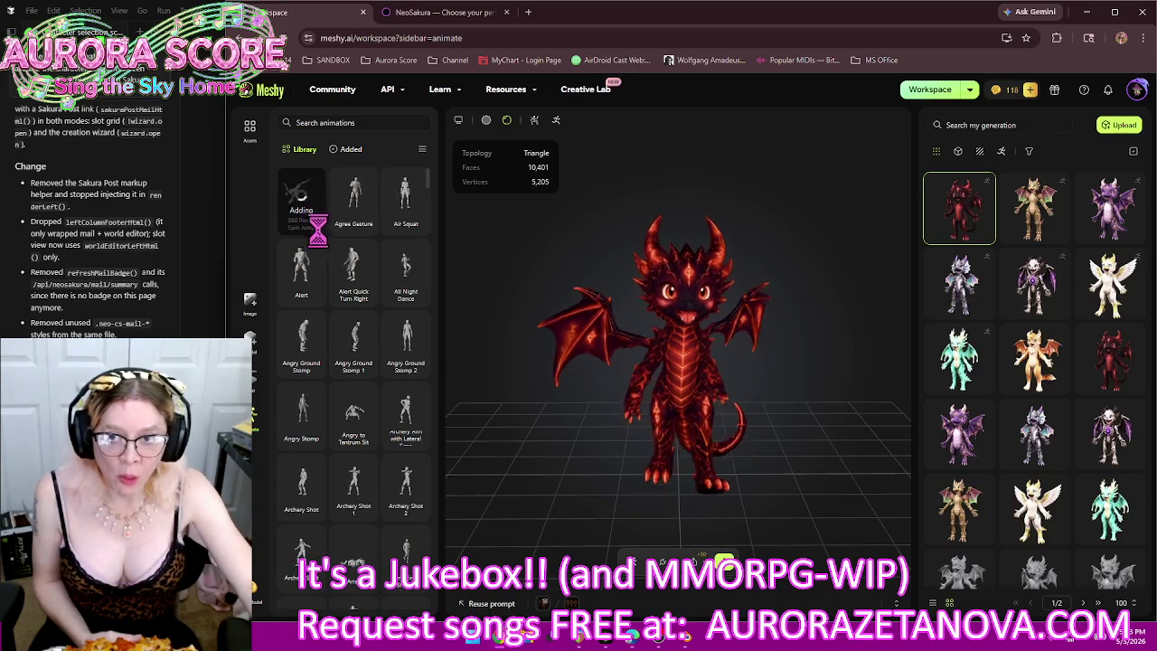
Step: Add Agree Gesture, Air Squat, Alert, Angry Ground Stomp 1, Angry Stomp and Angry to Tantrum Sit
click(354, 224)
click(405, 224)
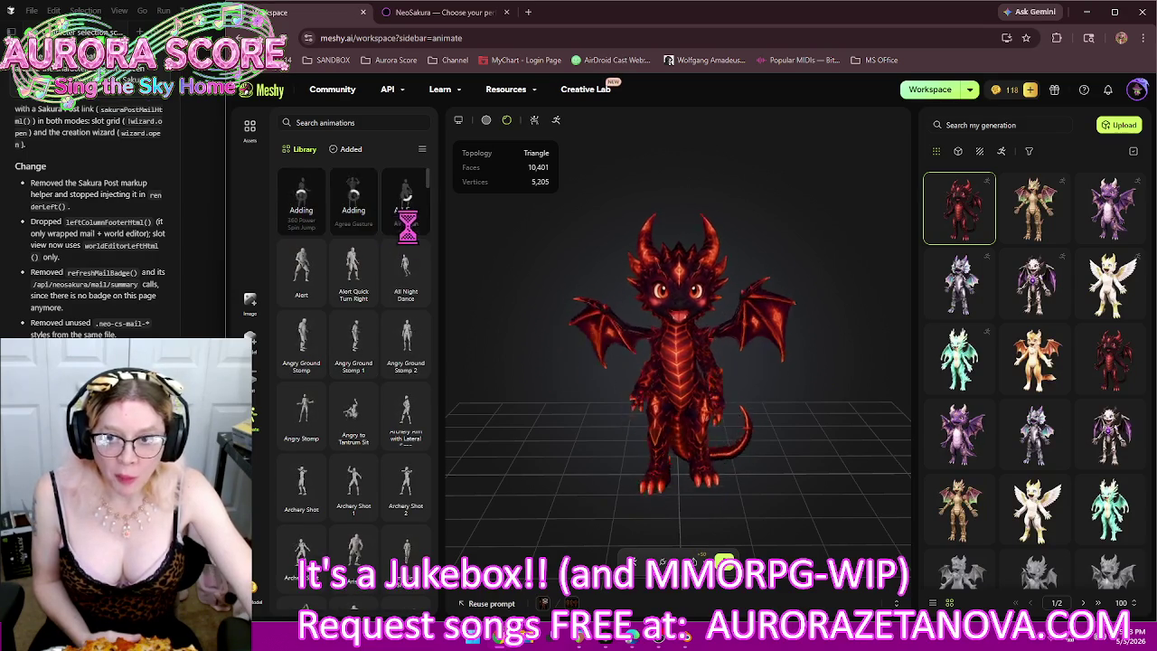
click(302, 299)
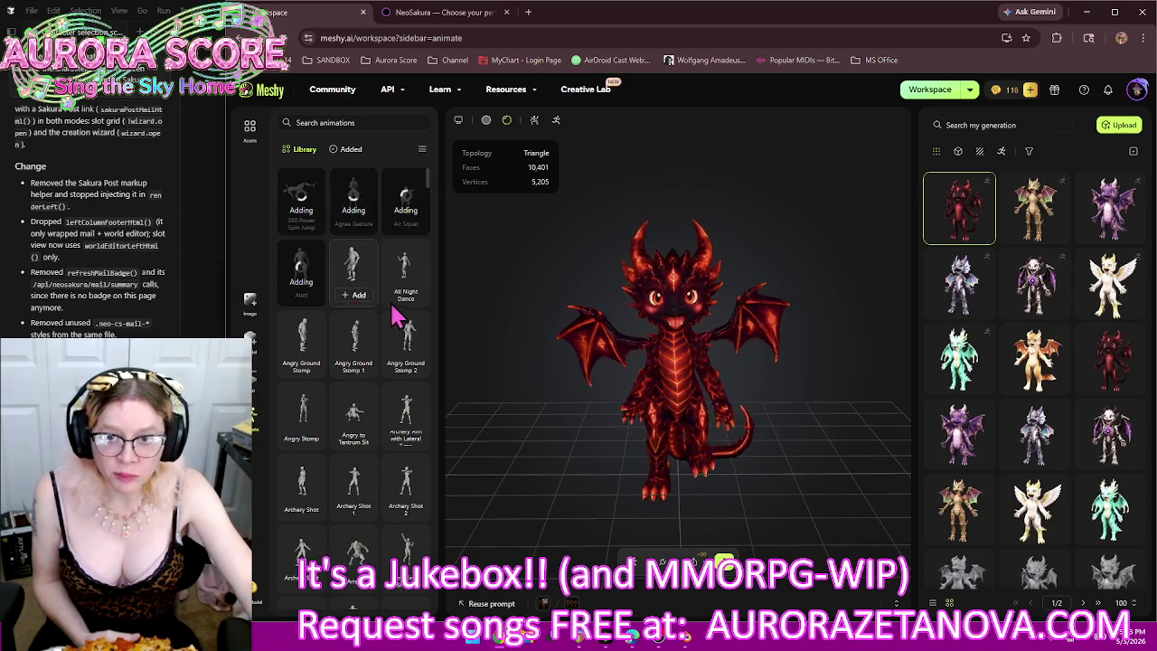
click(358, 369)
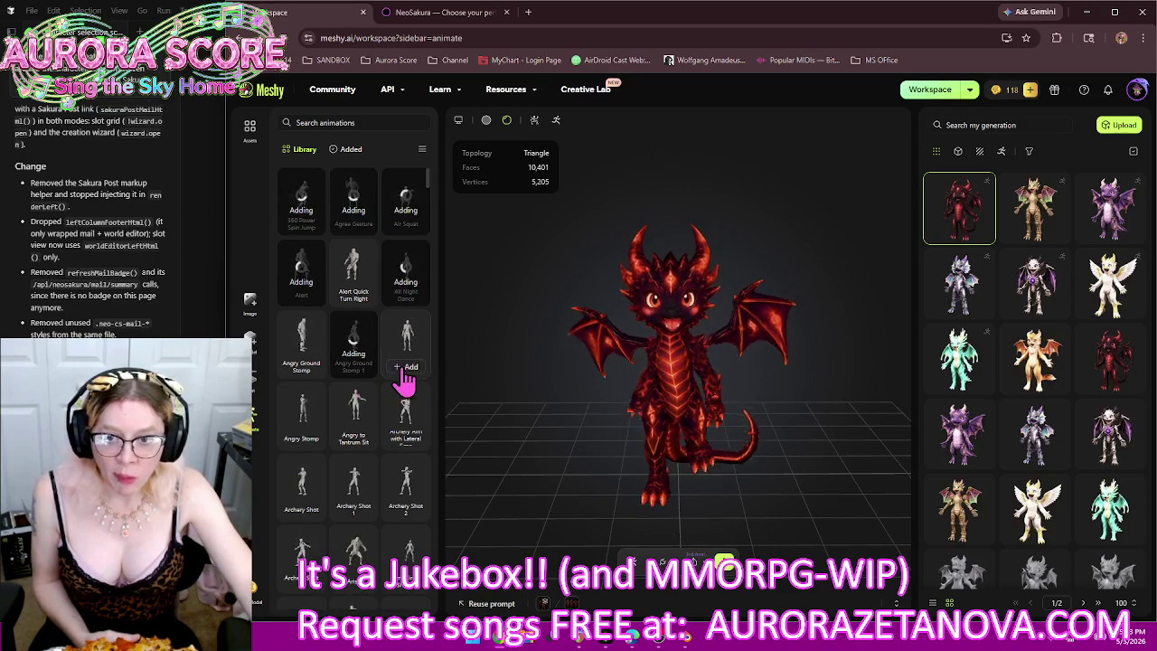
click(302, 439)
click(357, 442)
Step: Add Axe Spin Attack, Backflip, Backflip and Rise, Baseball Pitching, Bass Beats, Bicep Curl and Bicycle Crunch
scroll(353, 440, down, 3)
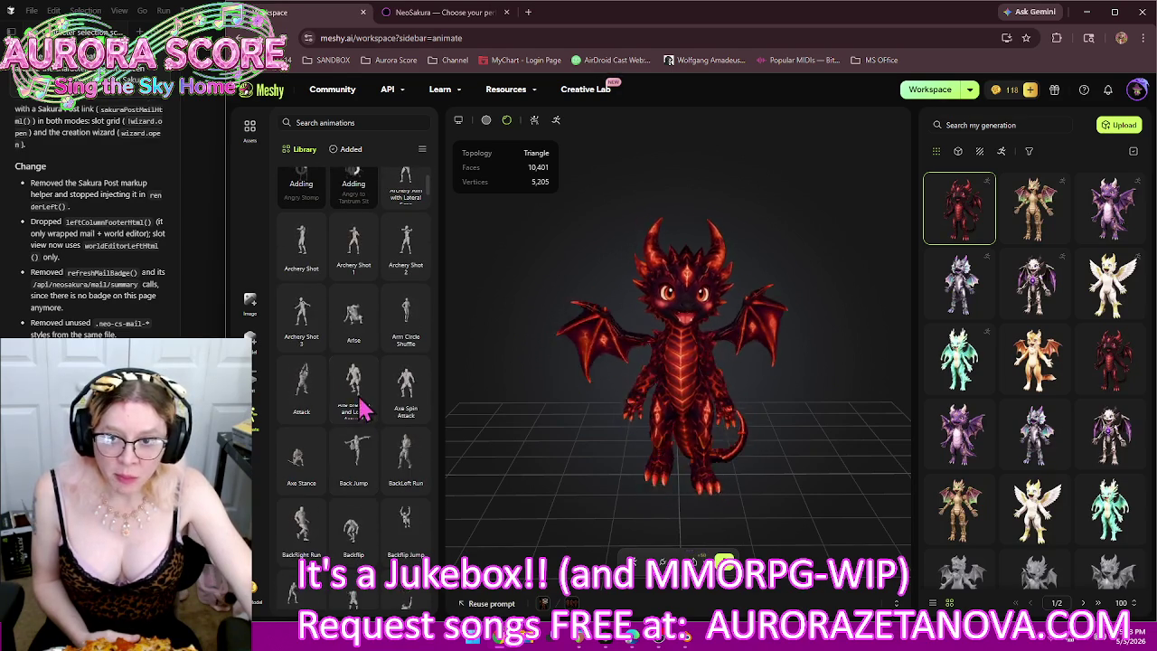
click(352, 339)
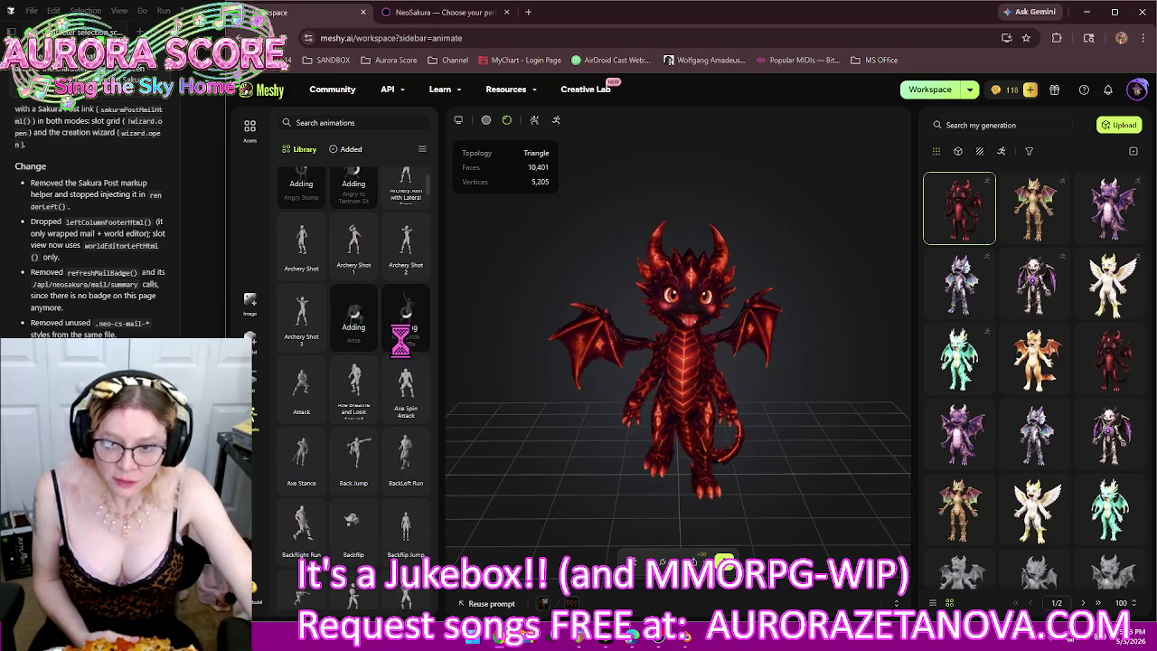
click(403, 413)
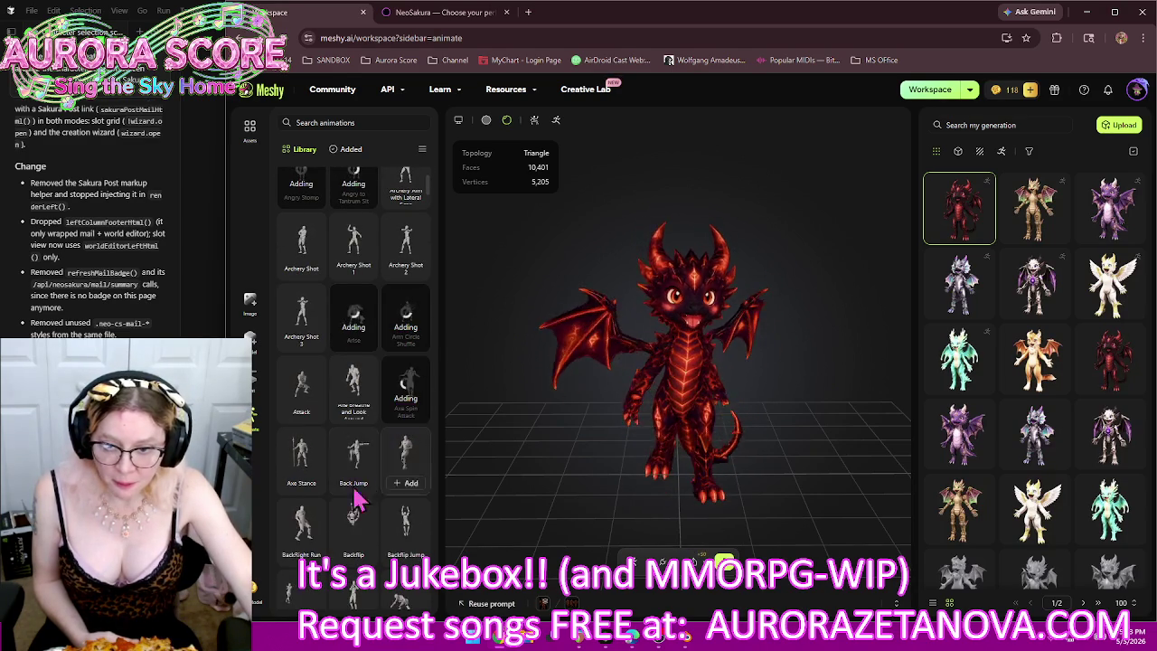
click(357, 556)
scroll(354, 551, down, 1)
click(399, 556)
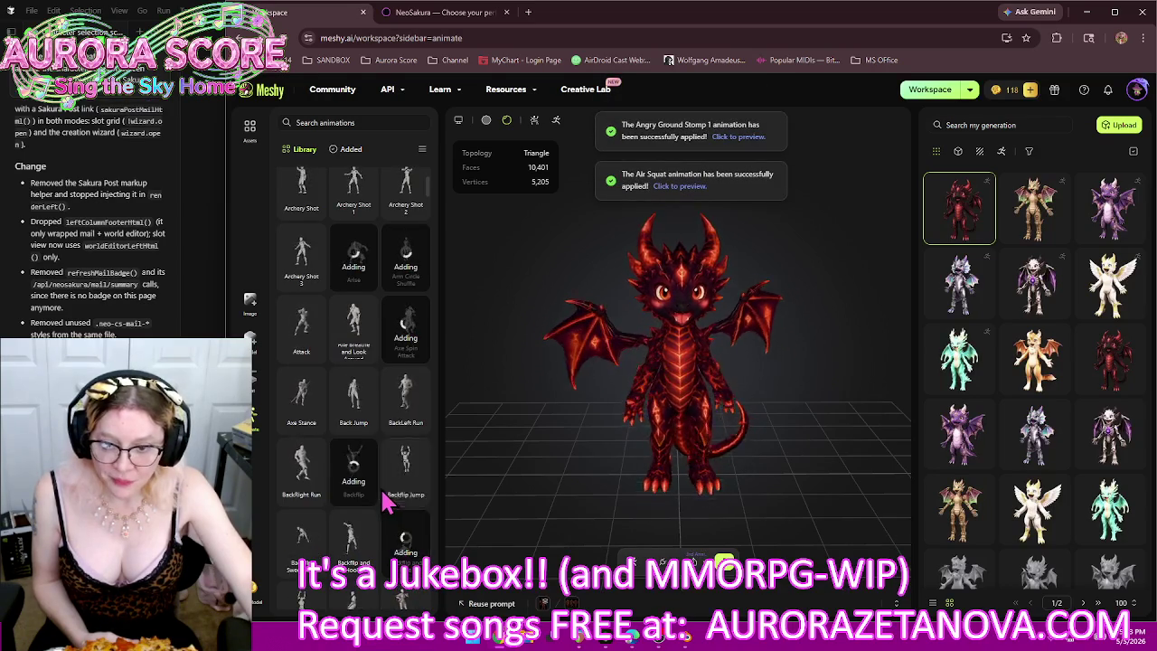
scroll(387, 495, down, 4)
click(353, 398)
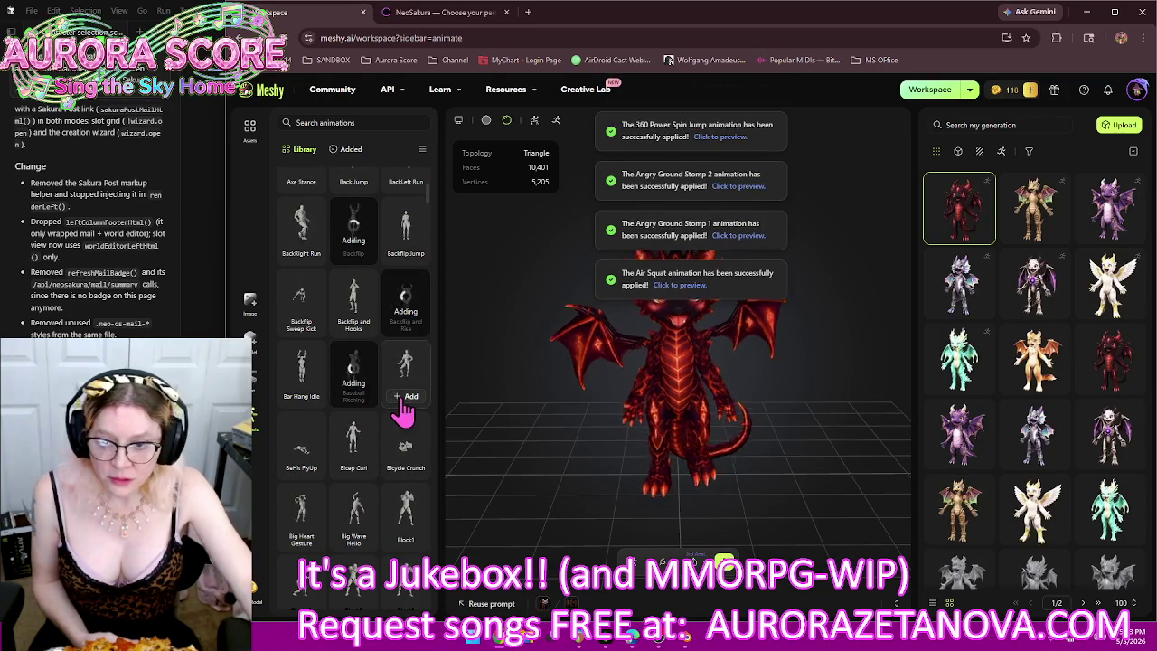
click(403, 398)
click(353, 466)
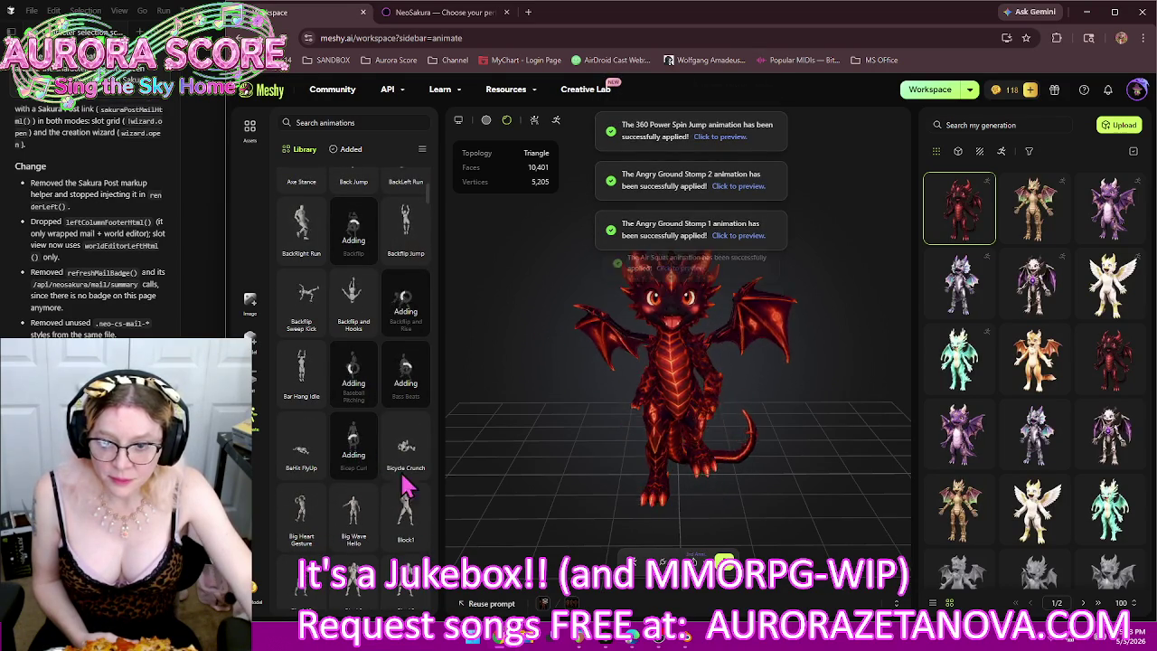
click(406, 470)
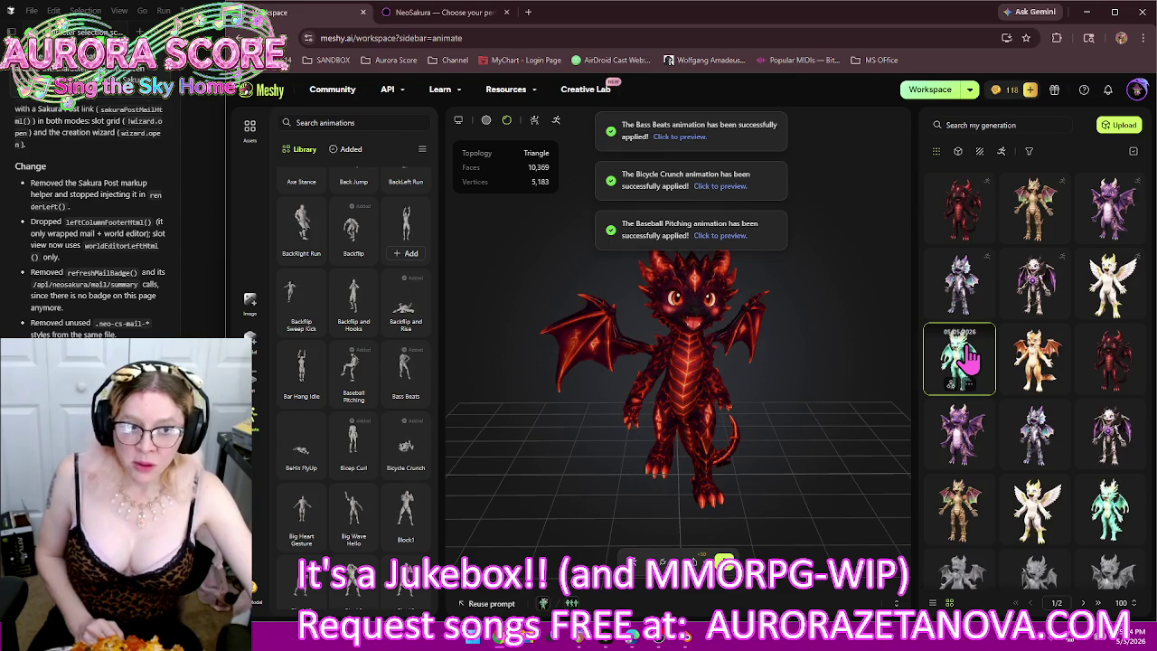
Step: Preview the green, white winged and armored dragons, then load the purple dragon
click(967, 359)
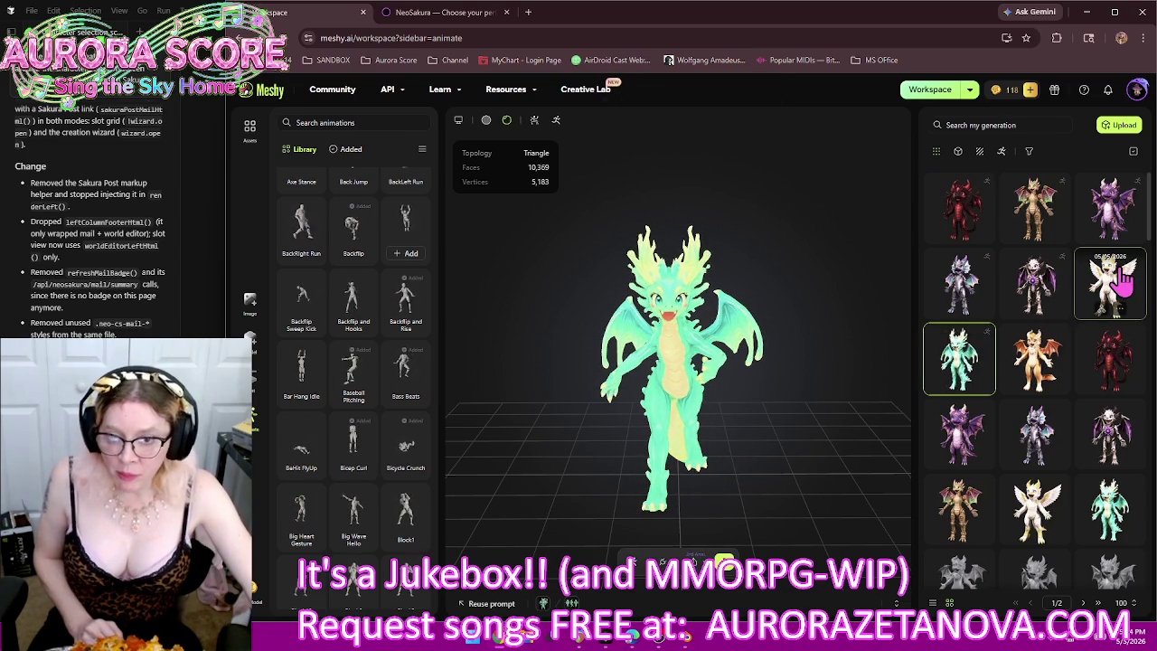
click(1120, 281)
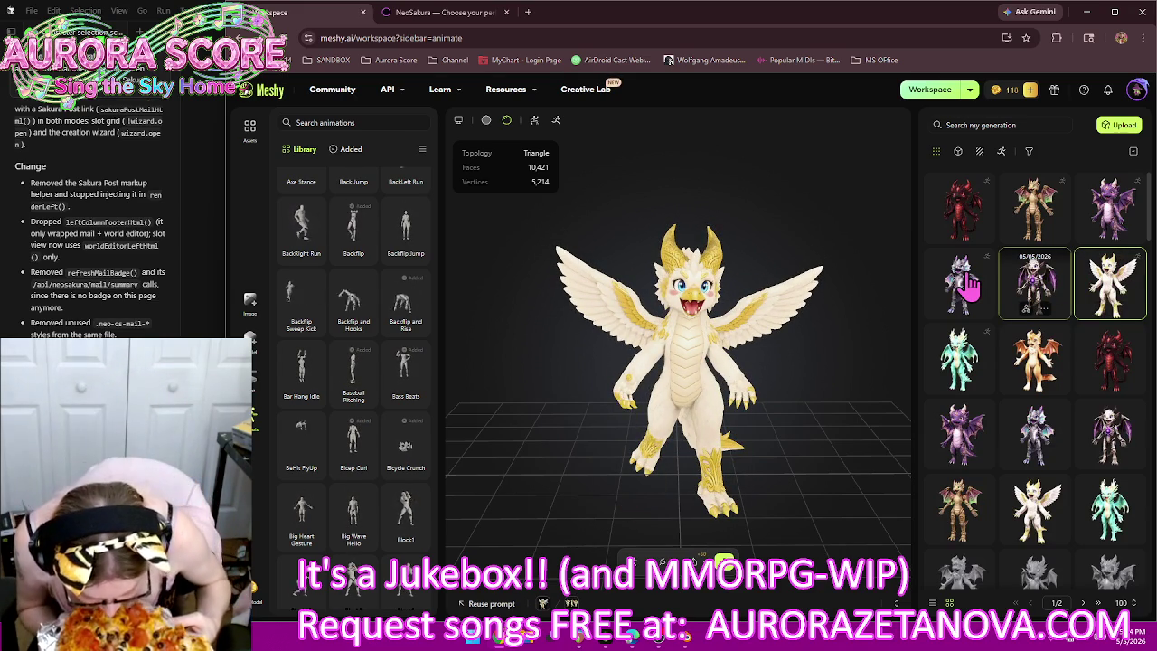
click(969, 283)
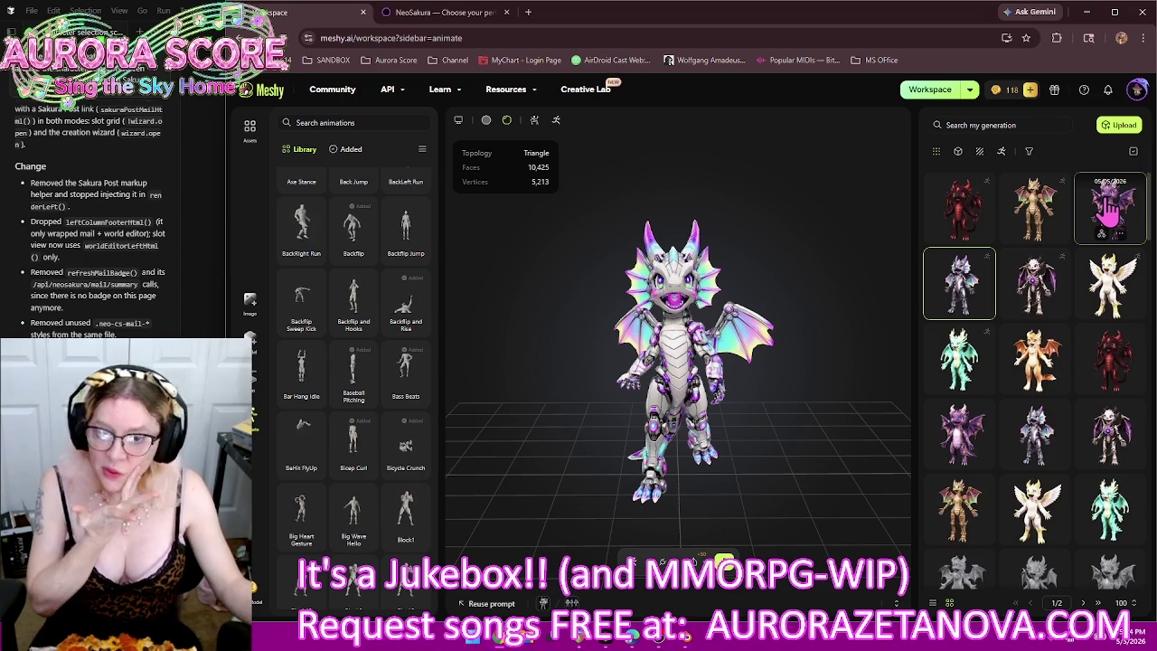
click(1110, 206)
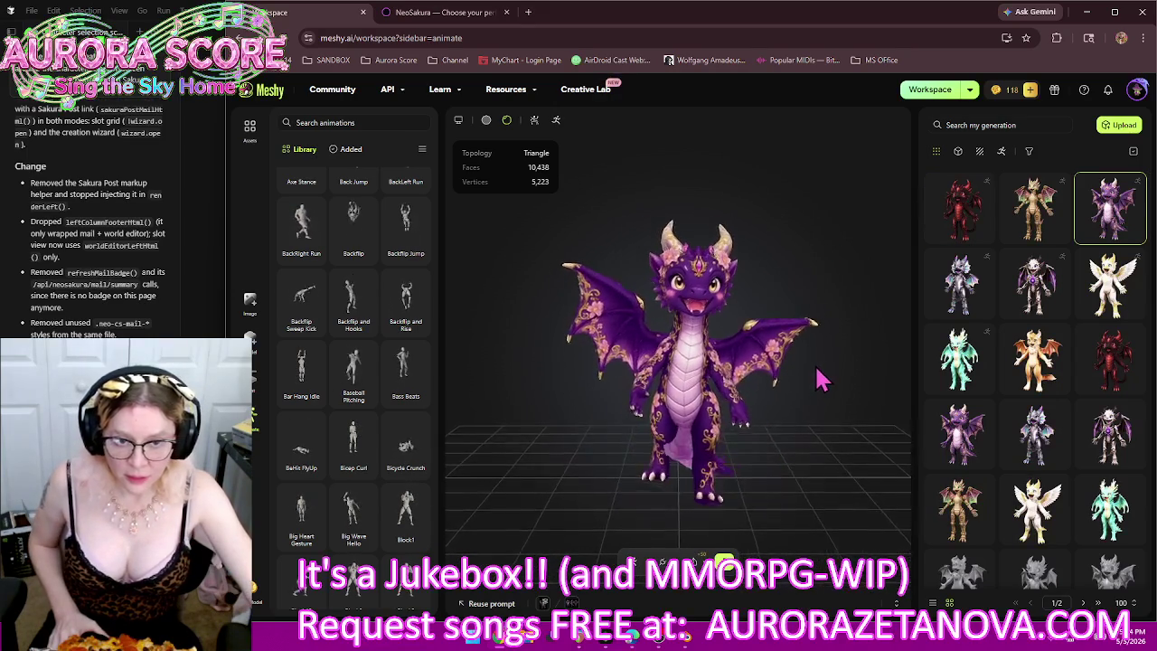
Step: Add 360 Power Spin Jump, Agree Gesture, Air Squat, Alert, Angry Ground Stomp 1 and Angry Stomp
scroll(362, 382, up, 5)
mouse_move(301, 271)
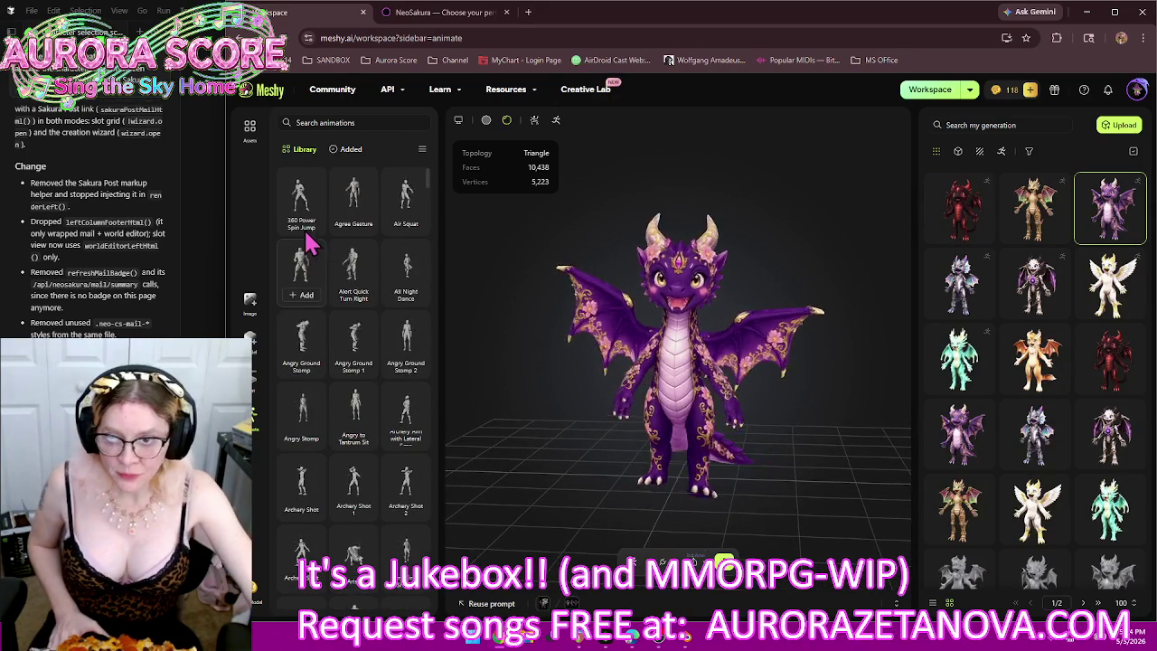
click(305, 228)
click(358, 224)
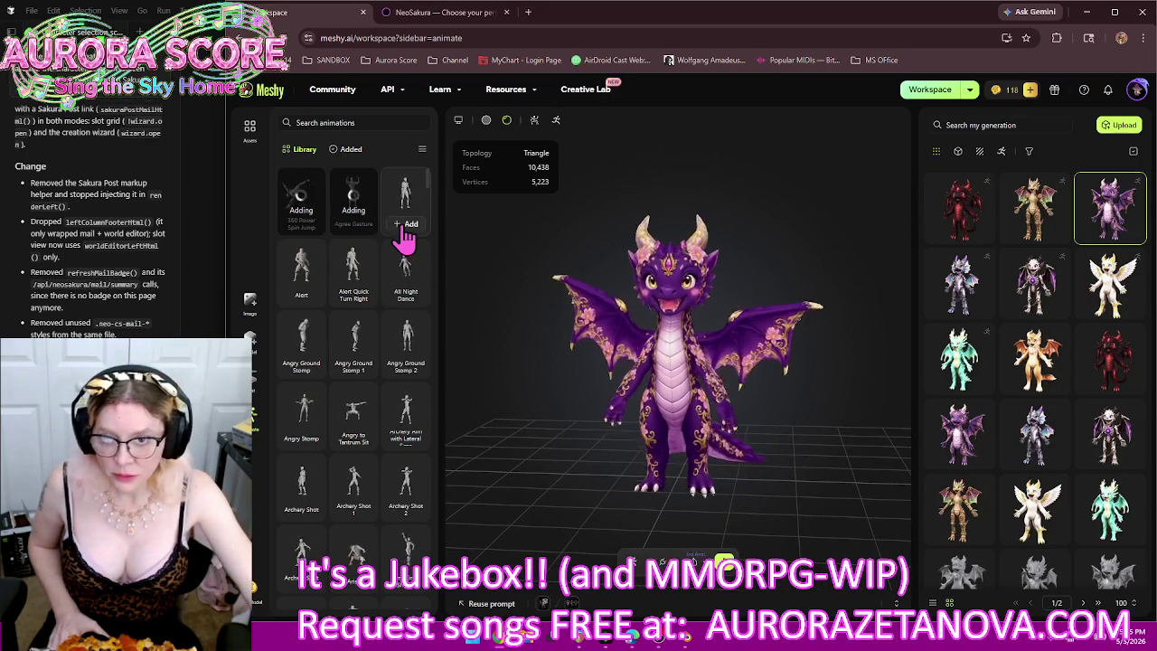
click(405, 224)
click(303, 295)
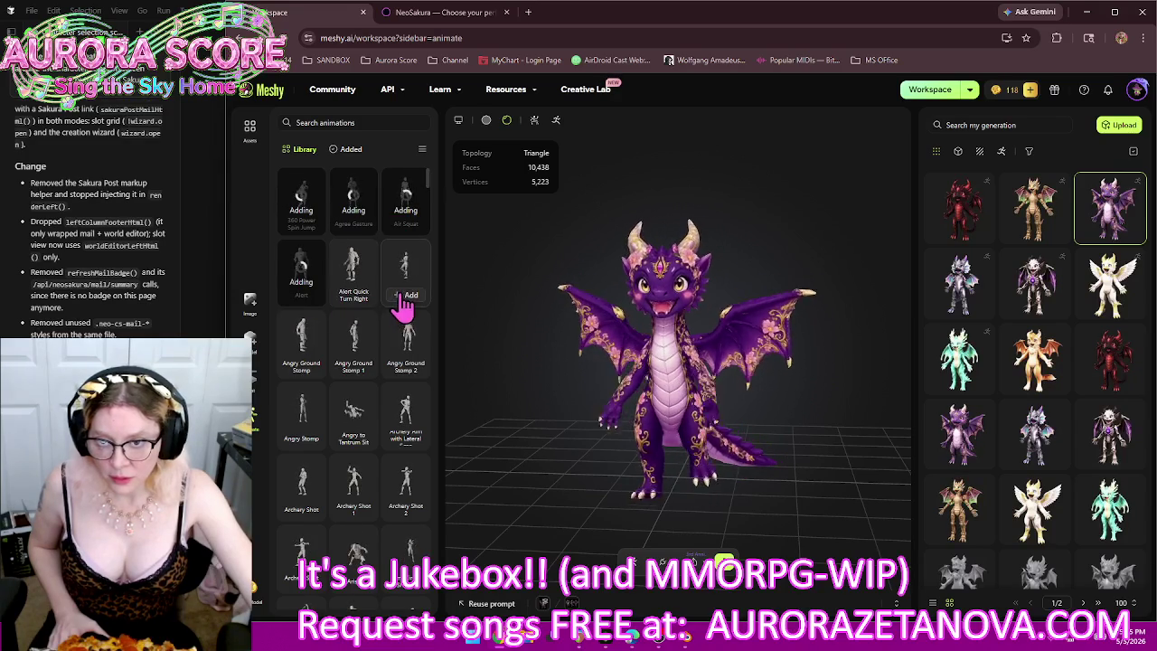
click(355, 379)
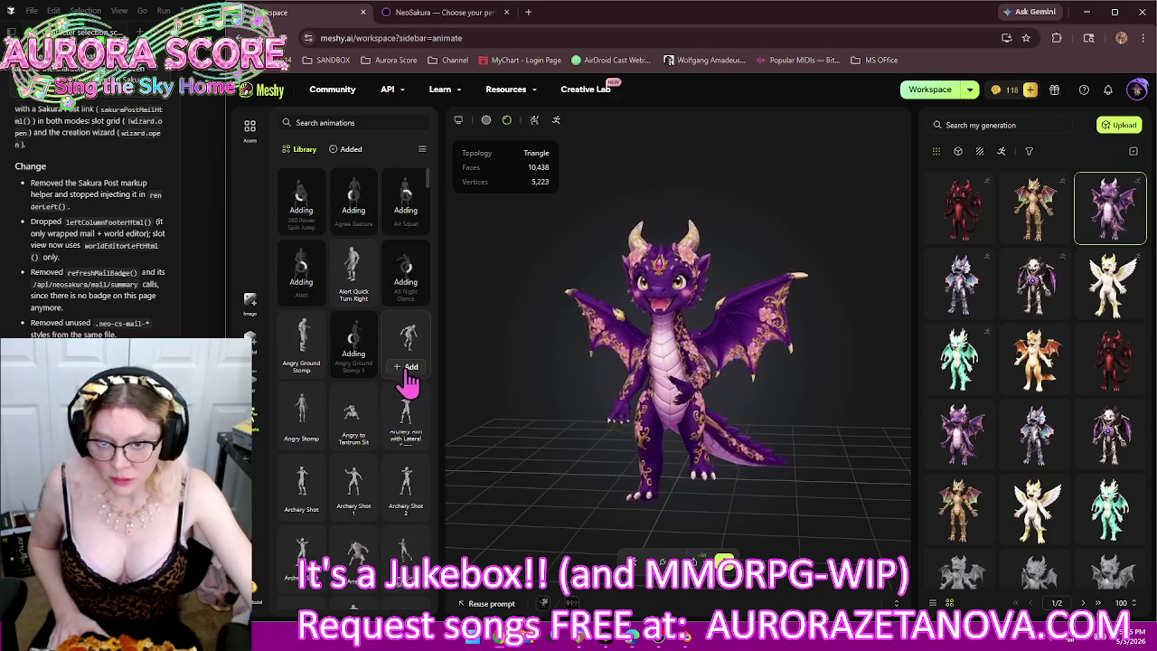
click(306, 443)
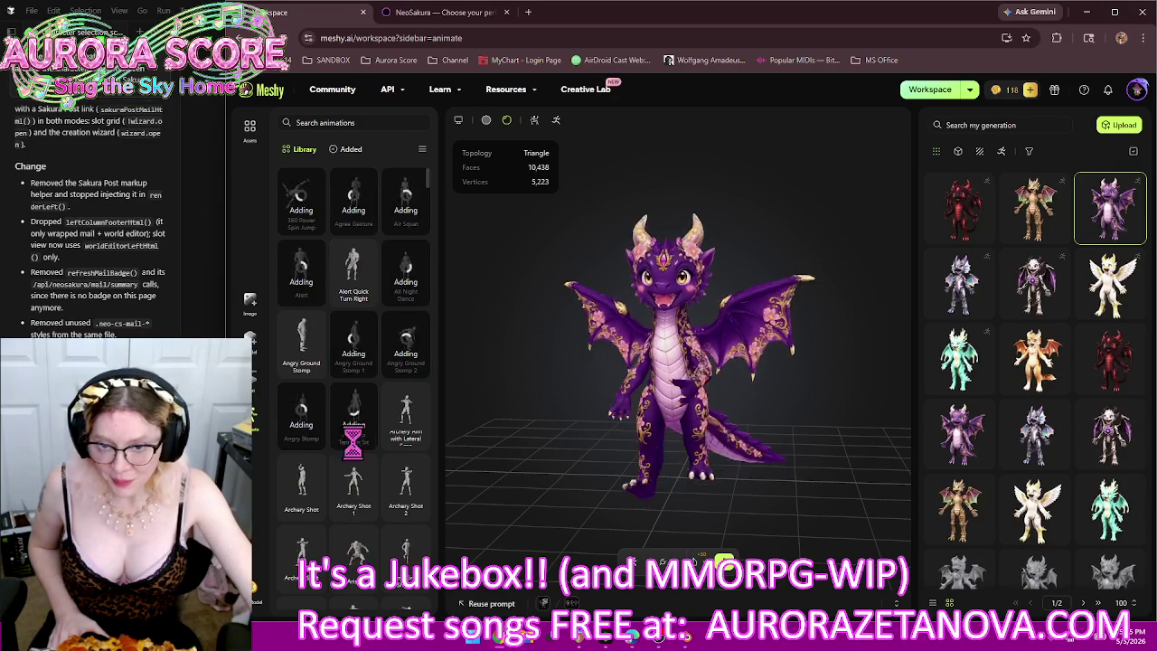
Step: Add Arise, Axe Spin Attack, Backflip, Backflip and Rise, Baseball Pitching, Bass Beats, Bicep Curl, Bicycle Crunch
scroll(384, 461, down, 3)
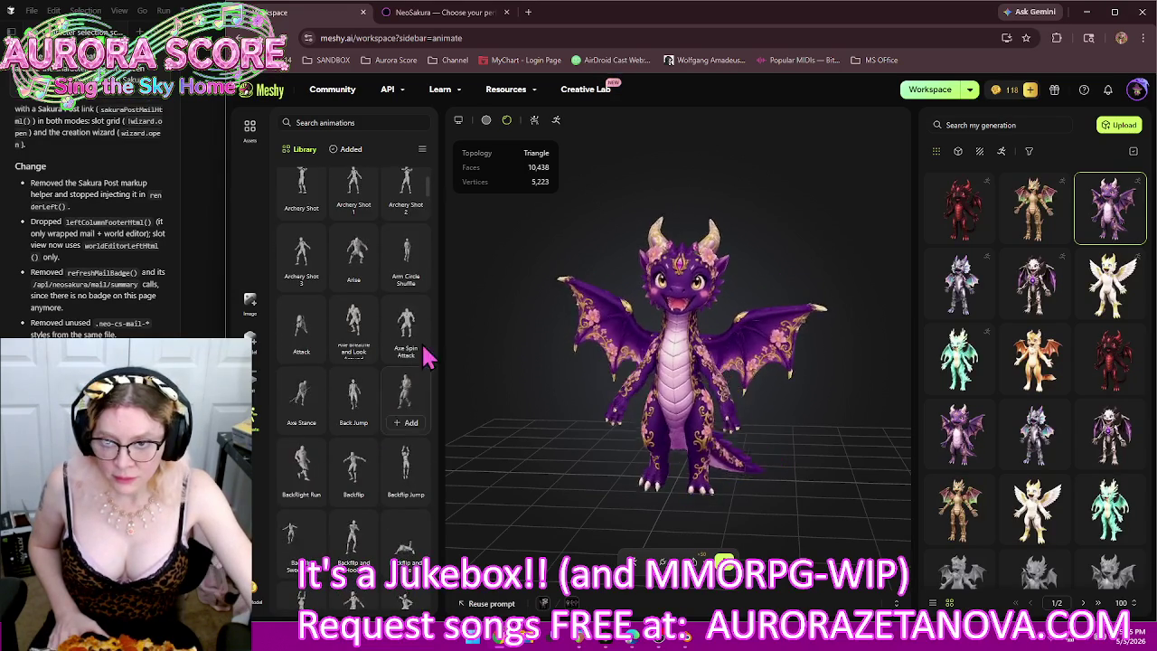
click(354, 276)
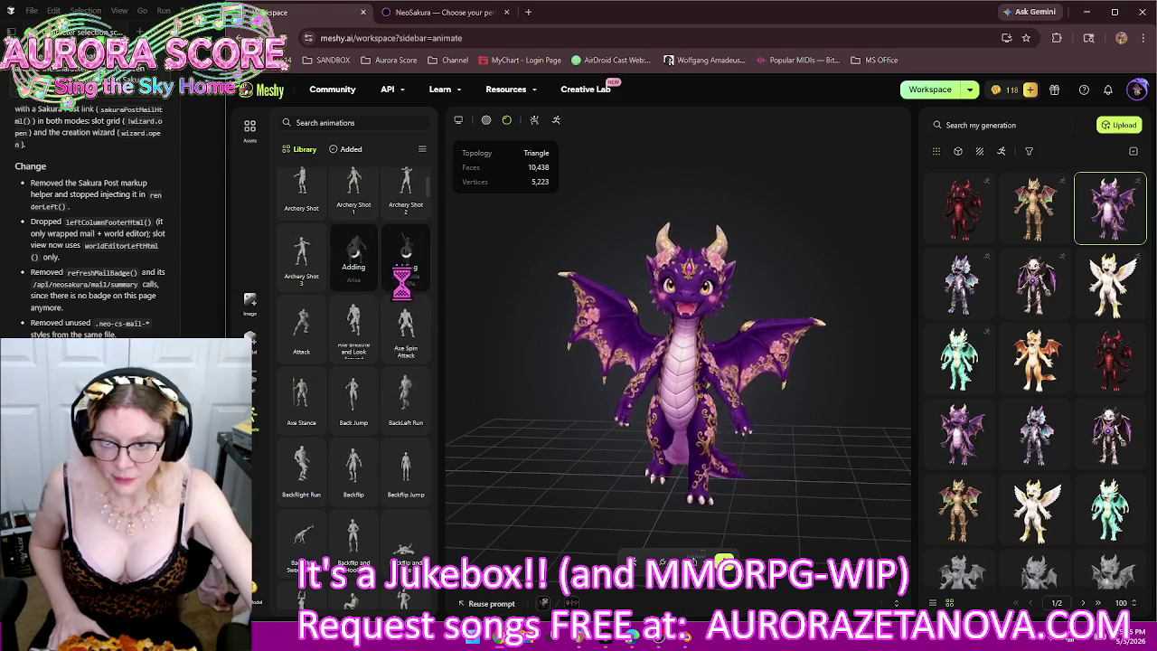
click(402, 356)
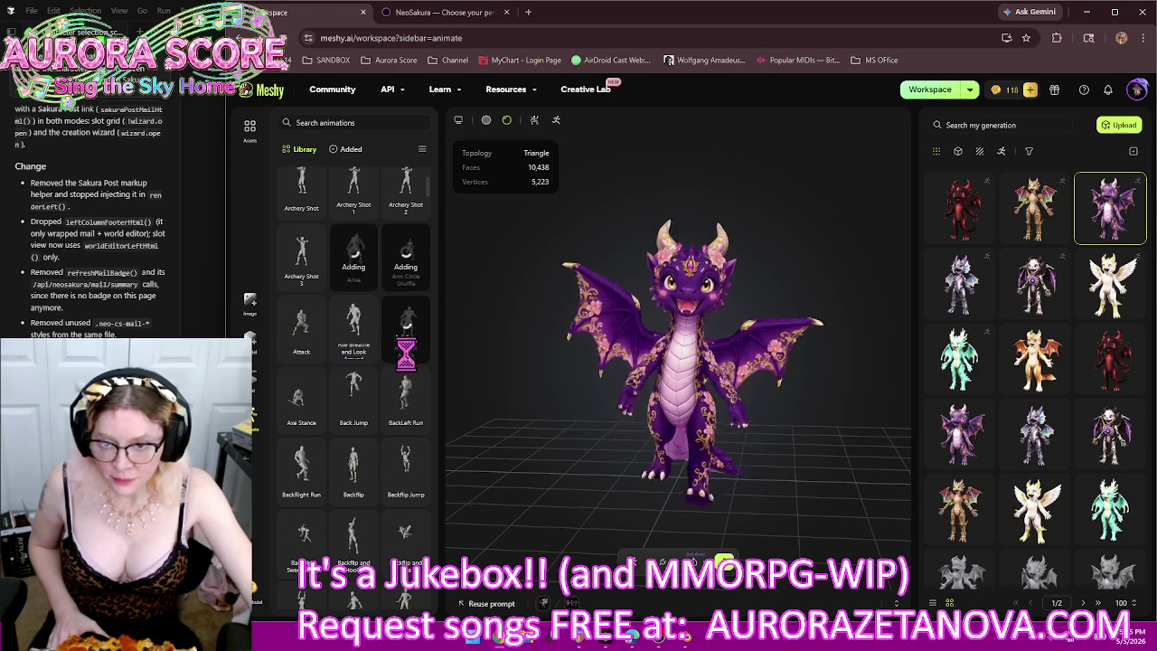
click(356, 494)
click(405, 547)
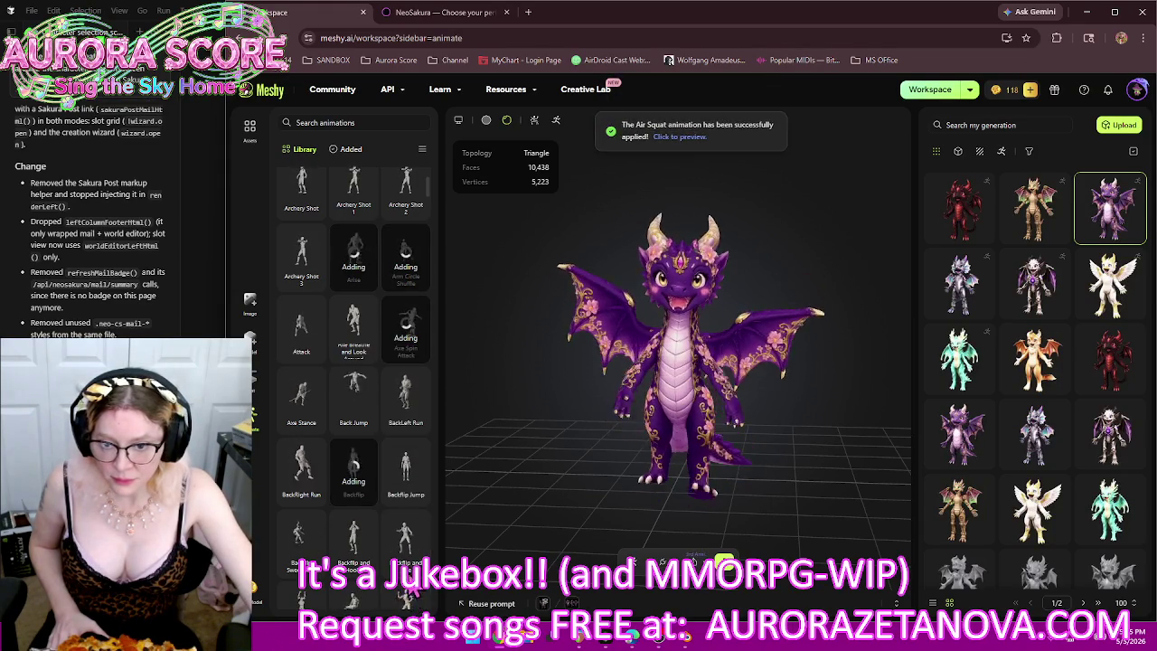
scroll(400, 452, down, 3)
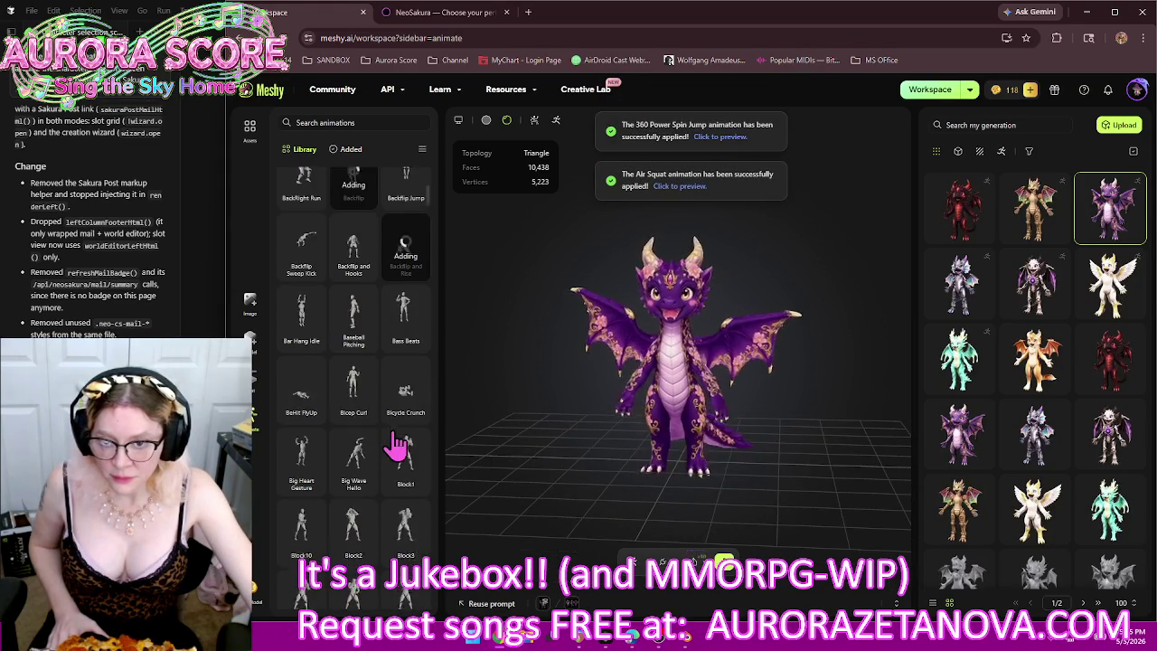
click(355, 341)
click(403, 343)
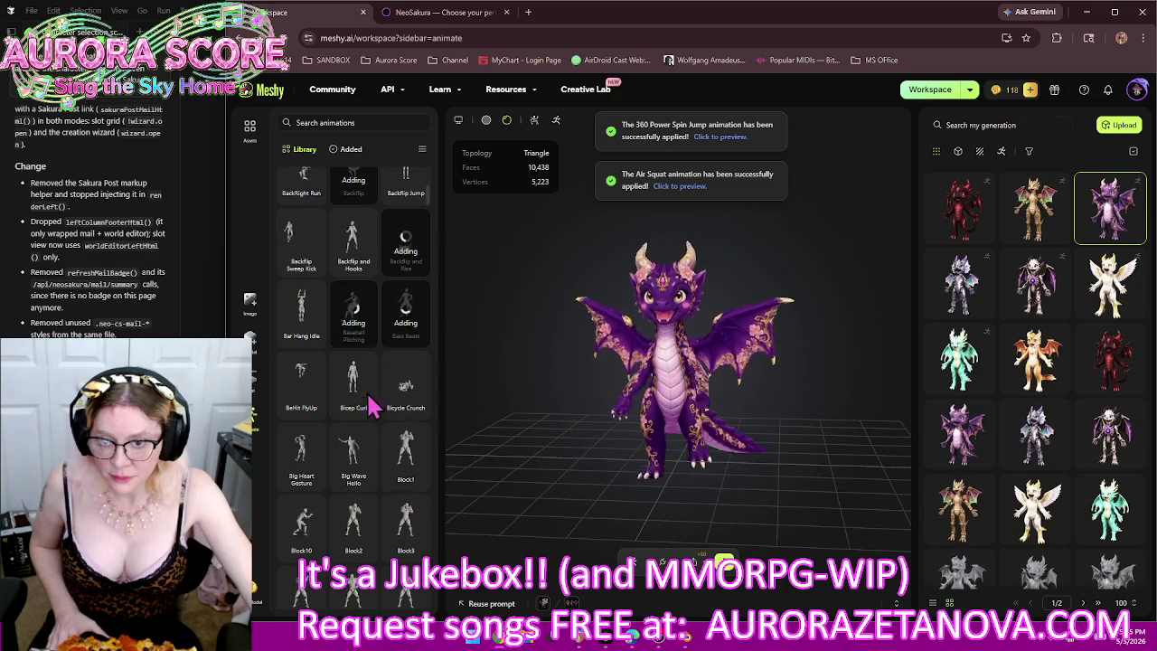
click(354, 402)
click(401, 411)
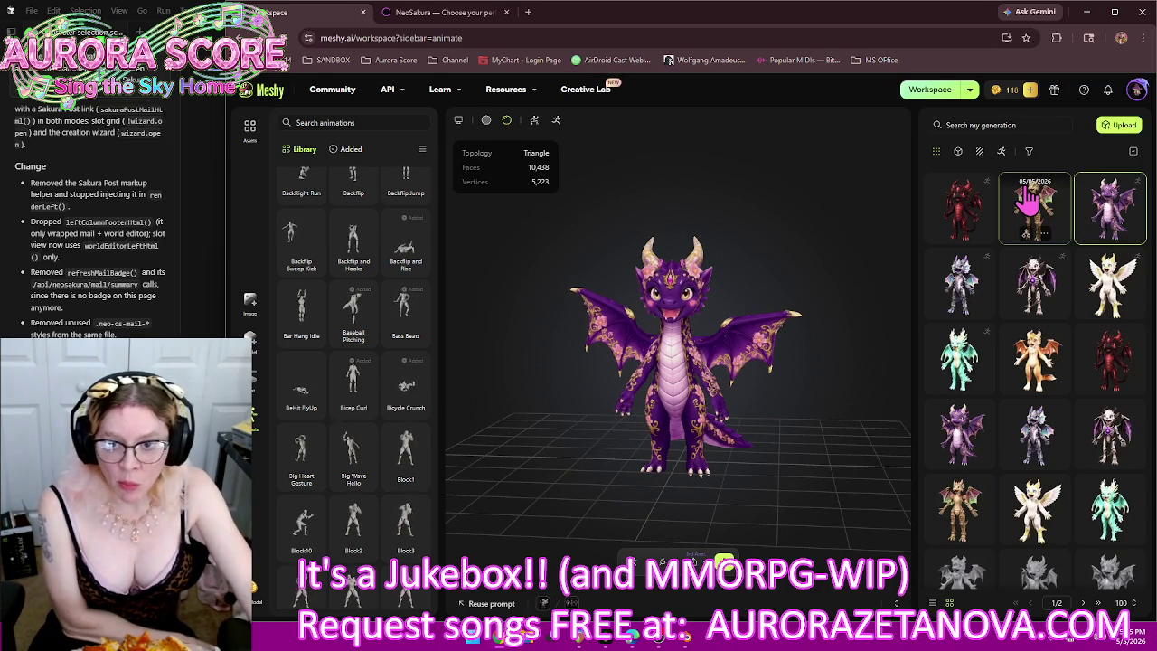
Step: Load the golden dragon and add 360 Power Spin Jump through Angry to Tantrum Sit
click(1028, 201)
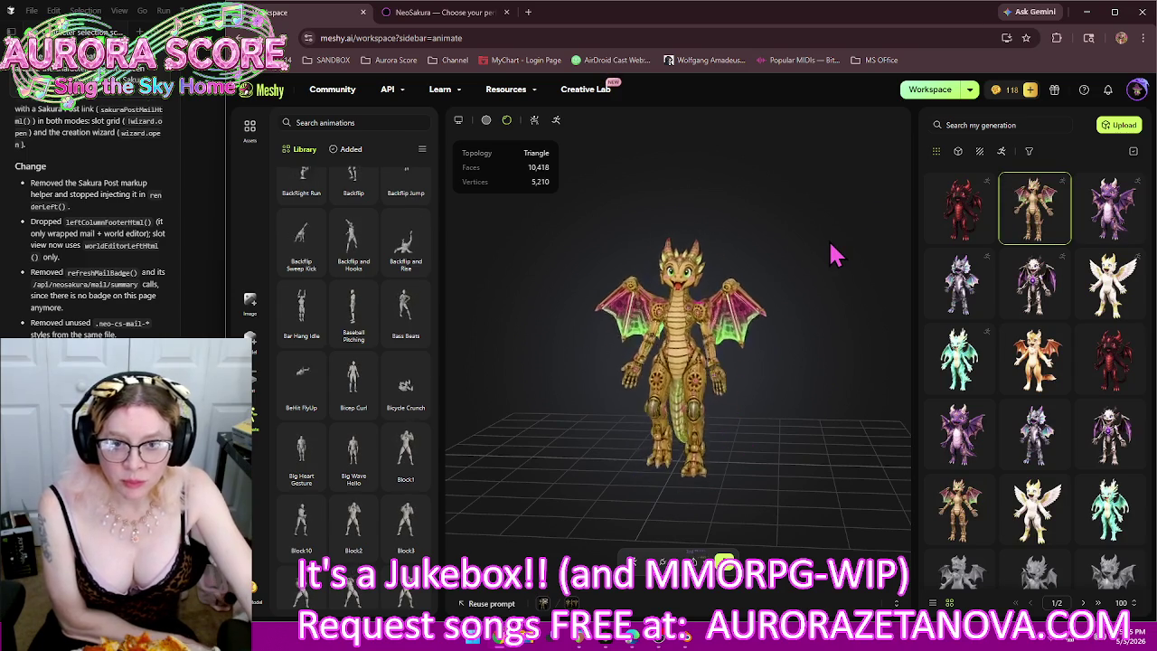
scroll(342, 384, up, 5)
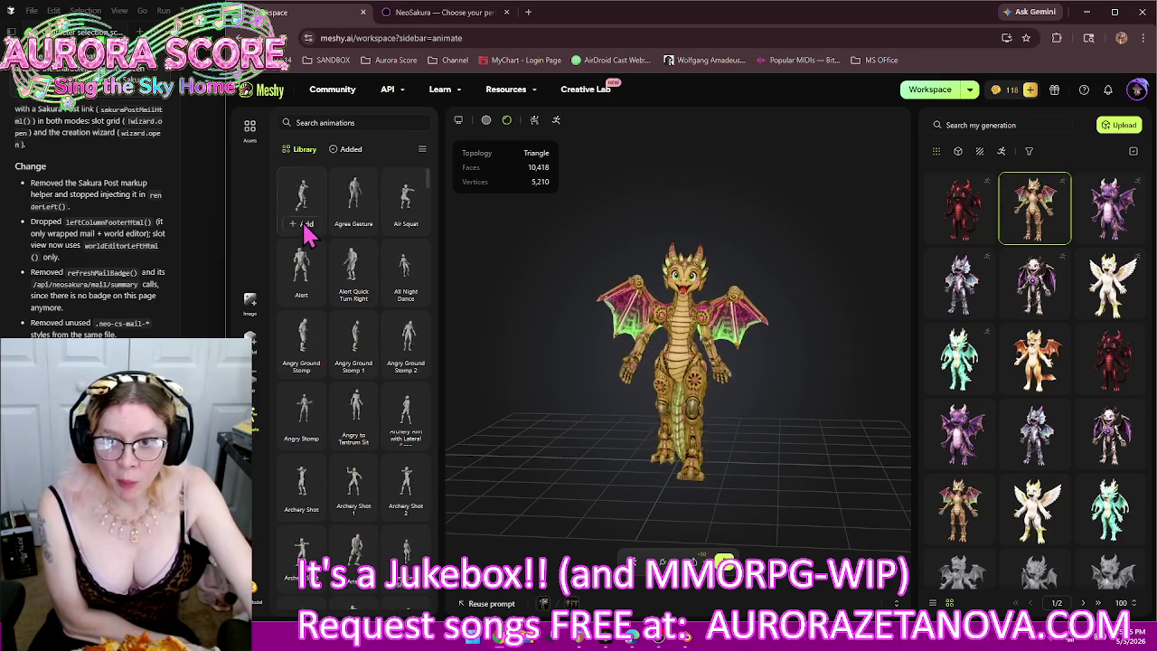
click(306, 226)
click(358, 226)
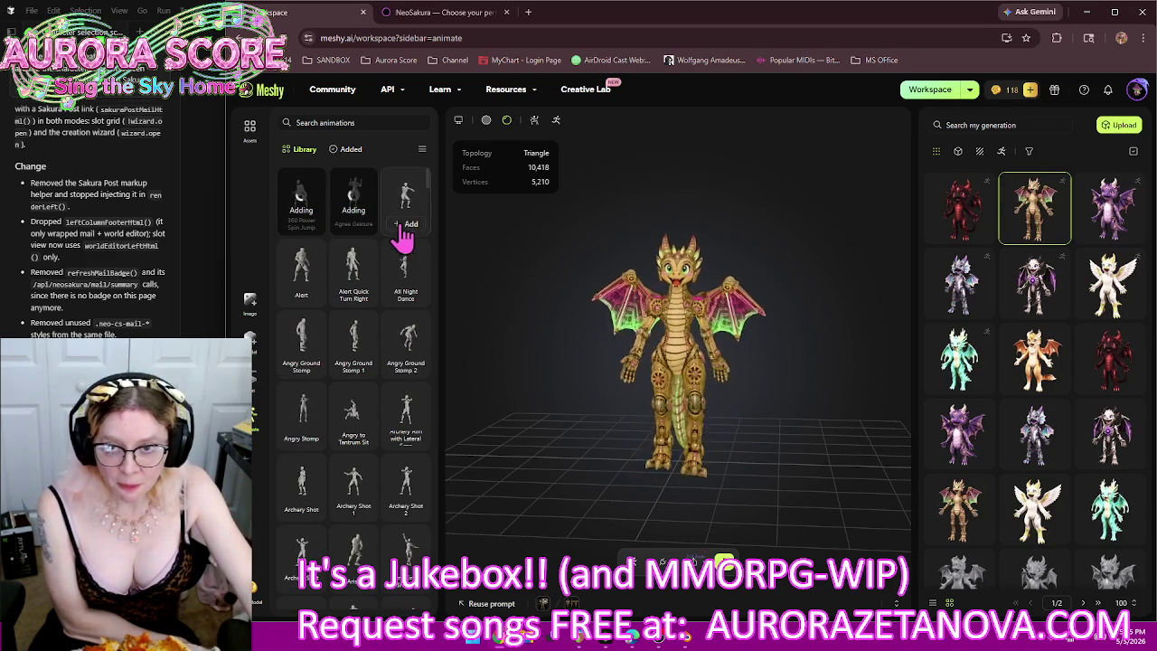
click(405, 224)
click(308, 295)
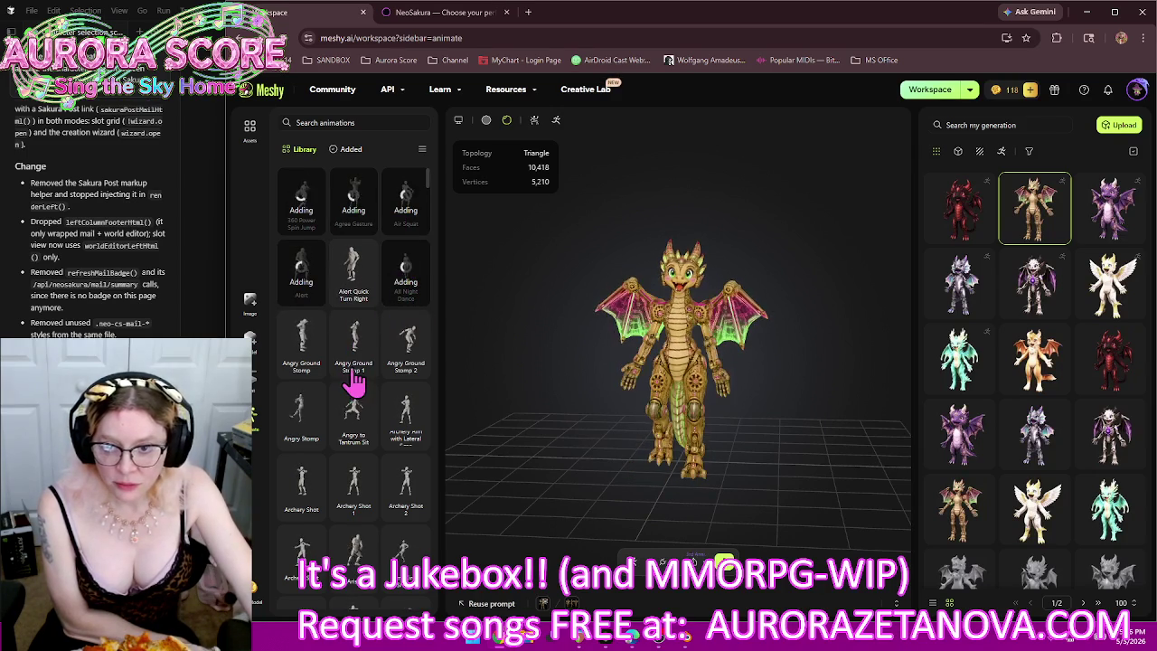
click(407, 378)
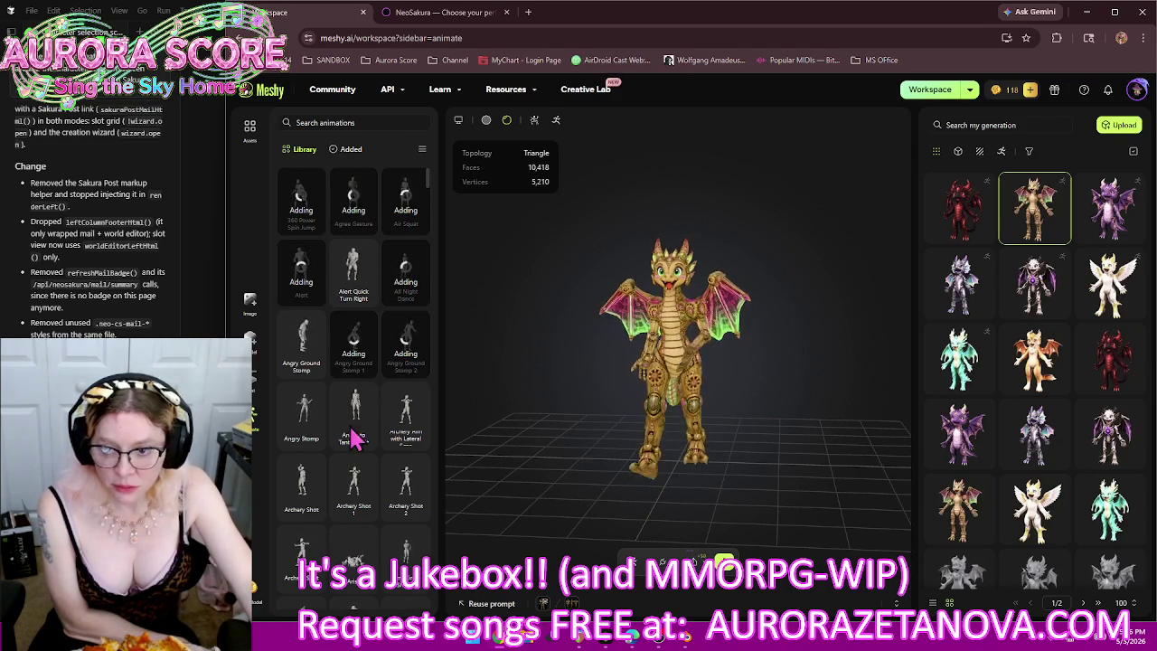
click(306, 439)
click(354, 440)
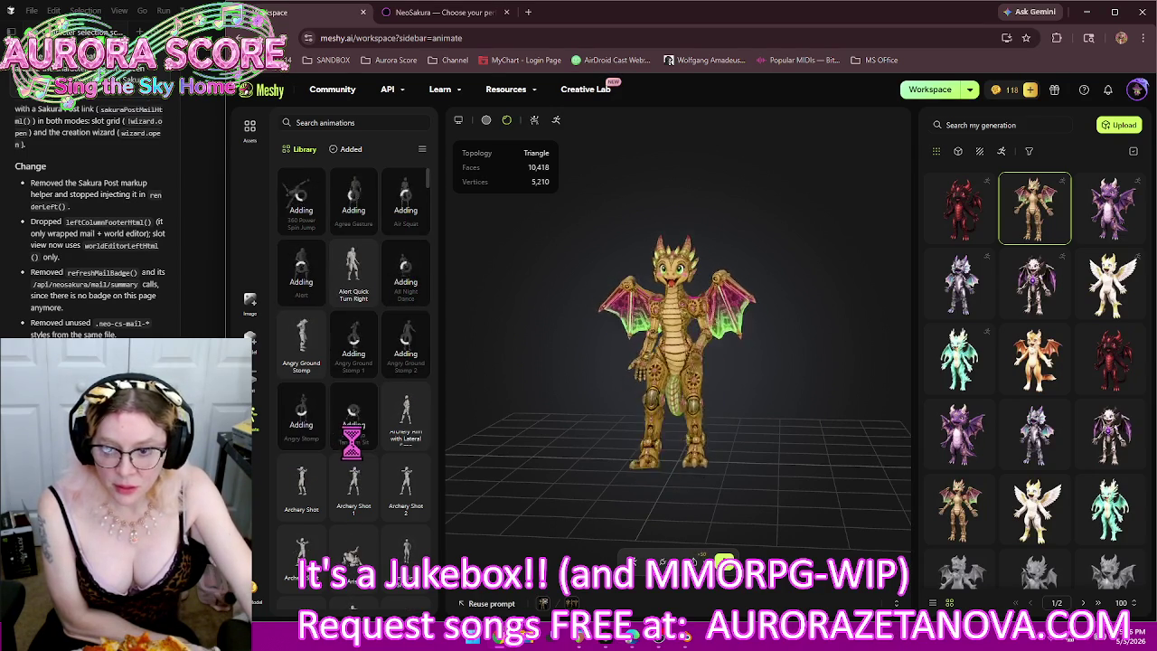
Step: Add Arise, Arm Circle Shuffle, Backflip, Backflip and Rise, Baseball Pitching, Bass Beats and two more animations
scroll(357, 452, down, 3)
scroll(360, 463, down, 2)
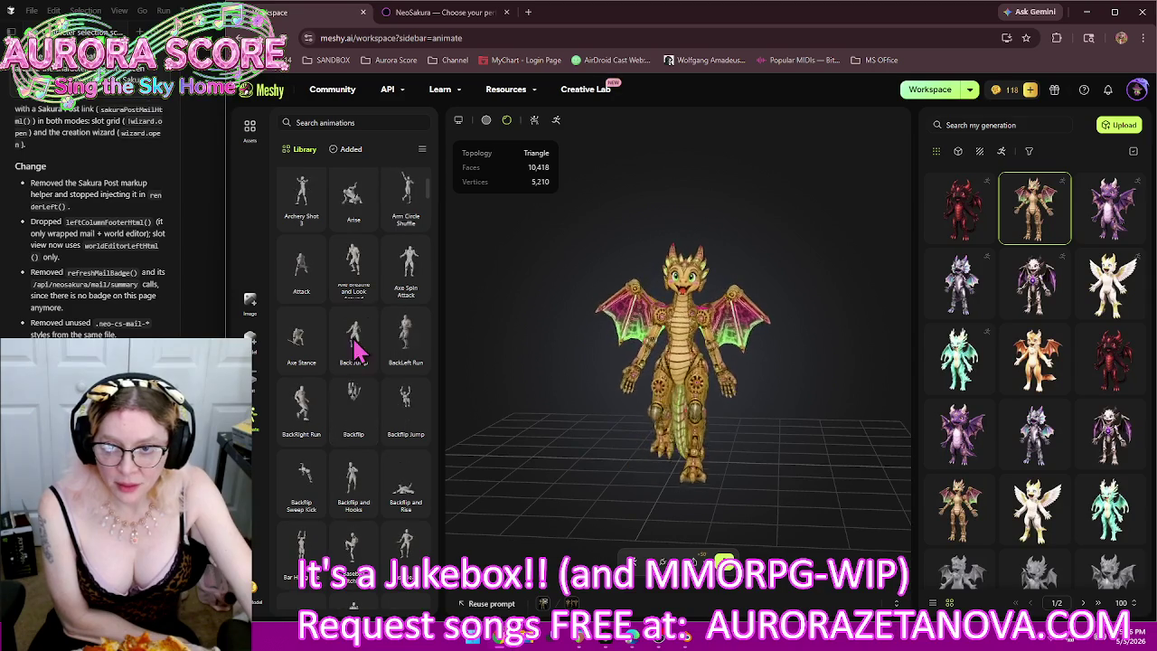
click(349, 224)
mouse_move(406, 200)
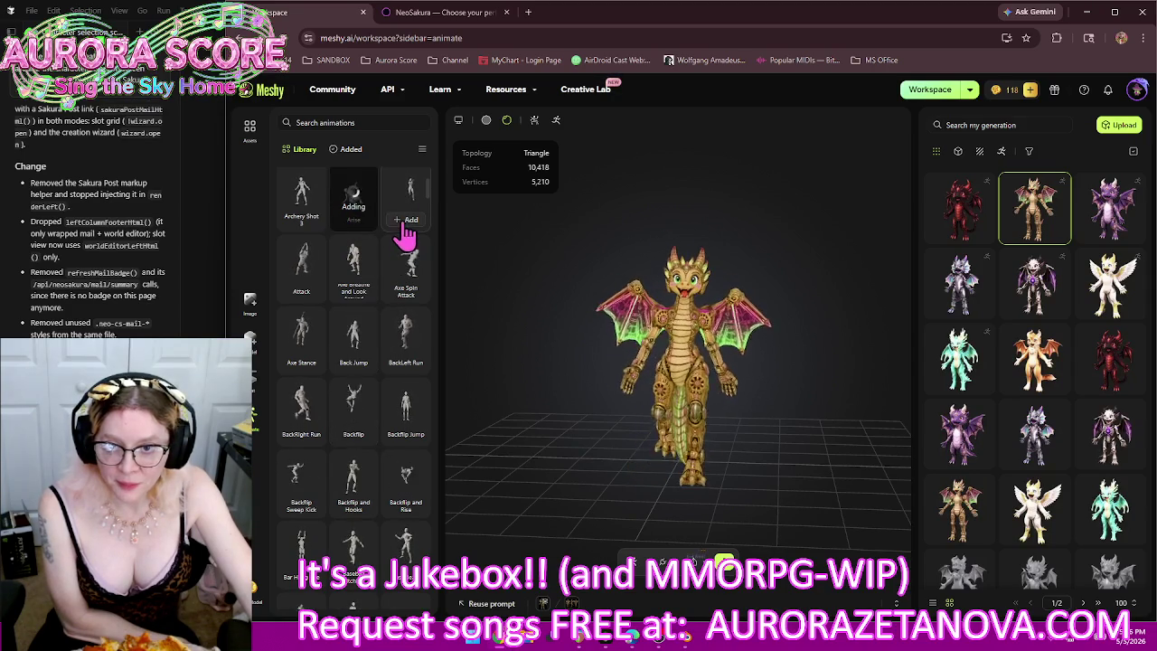
click(405, 226)
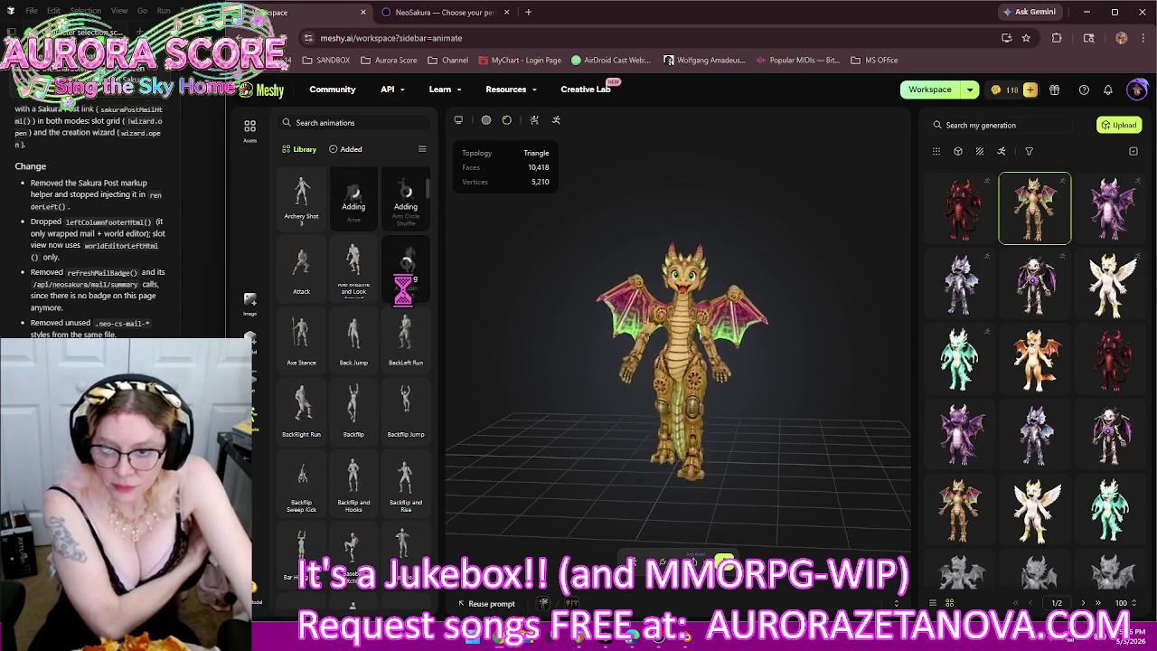
click(353, 441)
click(407, 507)
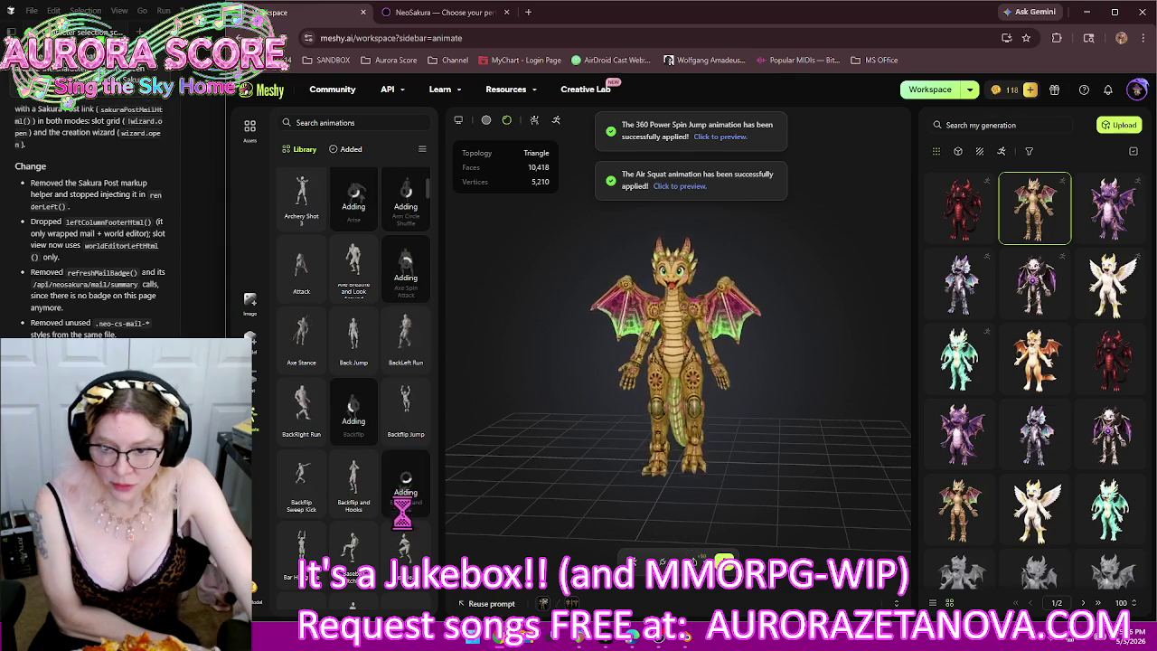
click(359, 587)
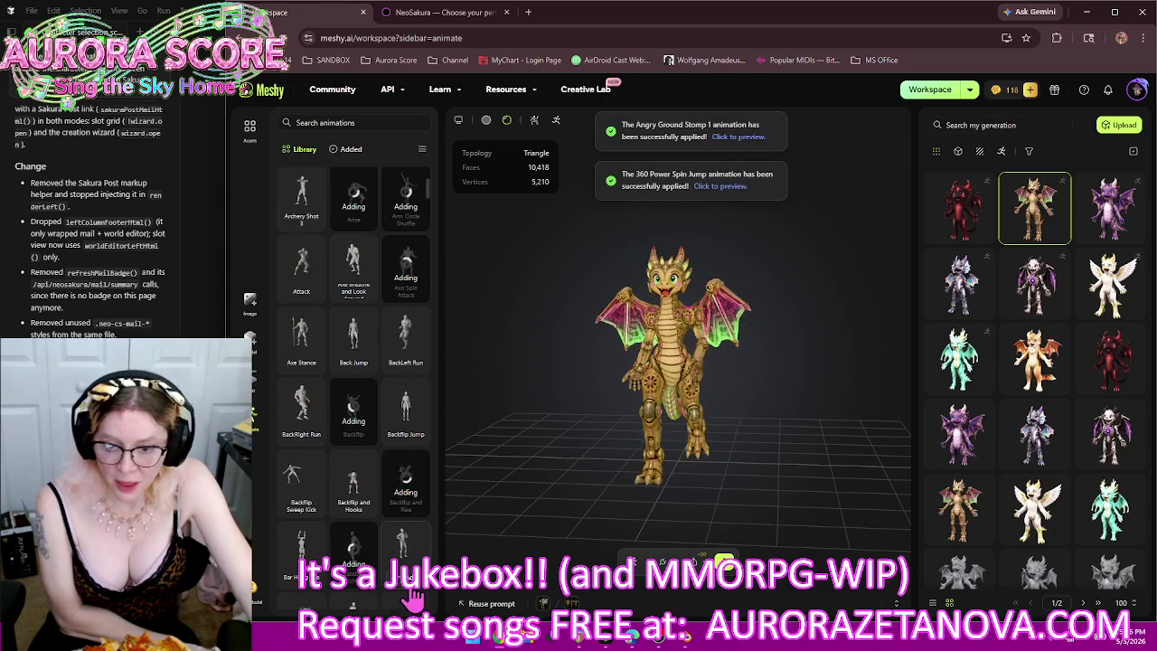
click(413, 598)
scroll(425, 384, down, 1)
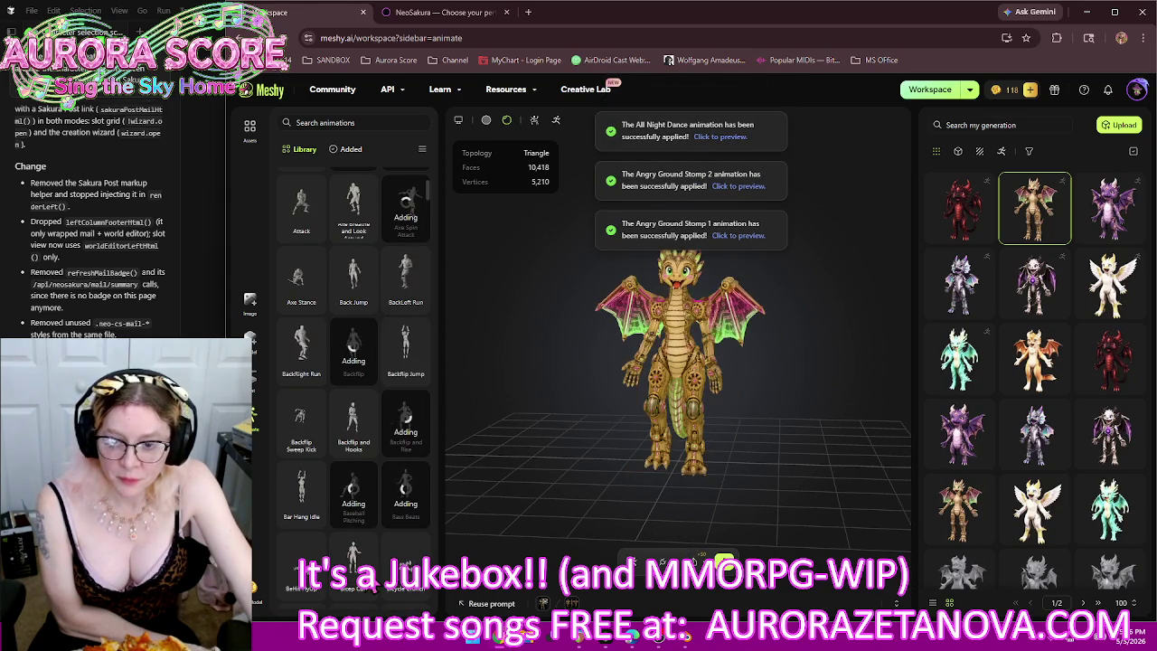
click(352, 591)
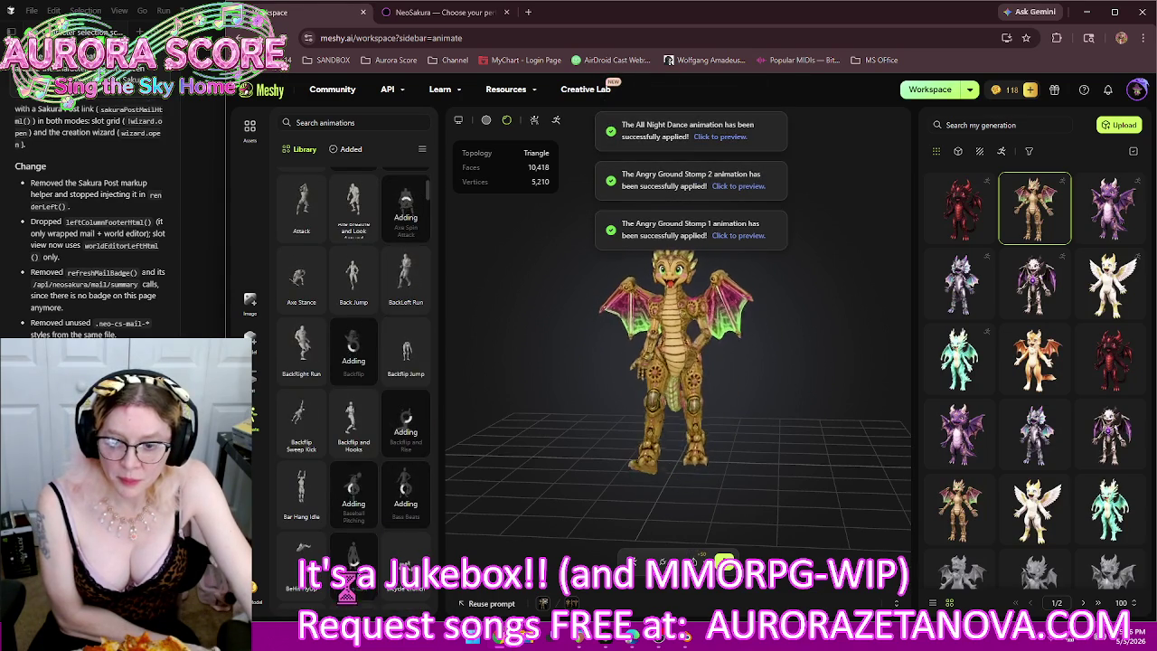
click(406, 588)
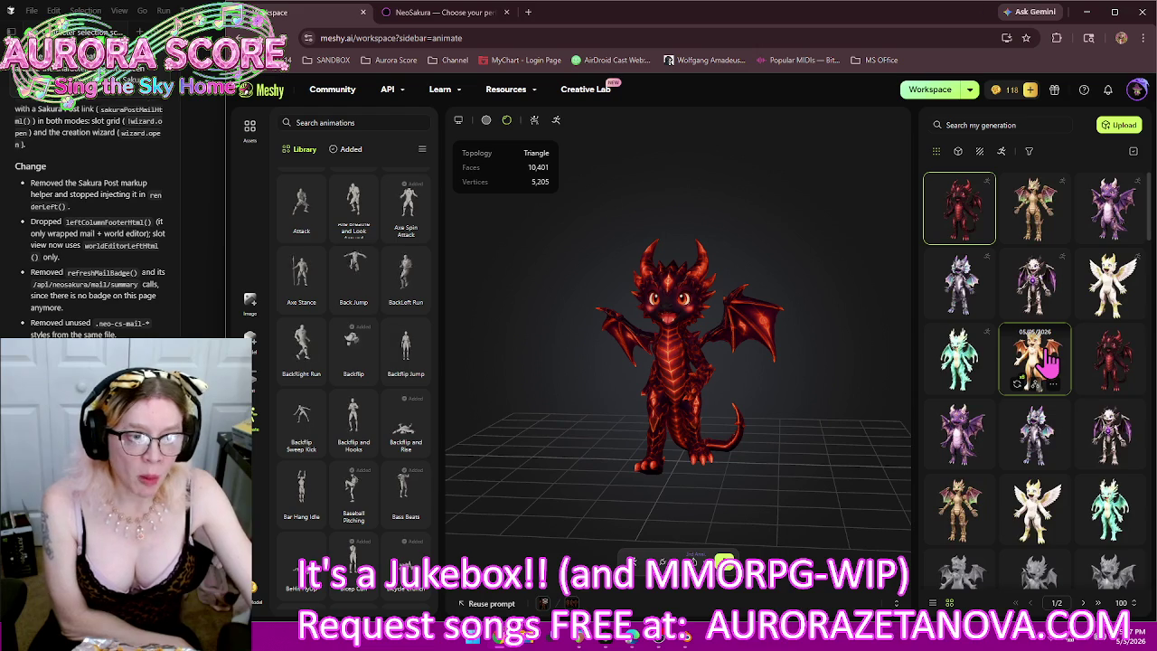
Step: Select the pale, orange-winged dragon in My Generations as the next model
click(1048, 359)
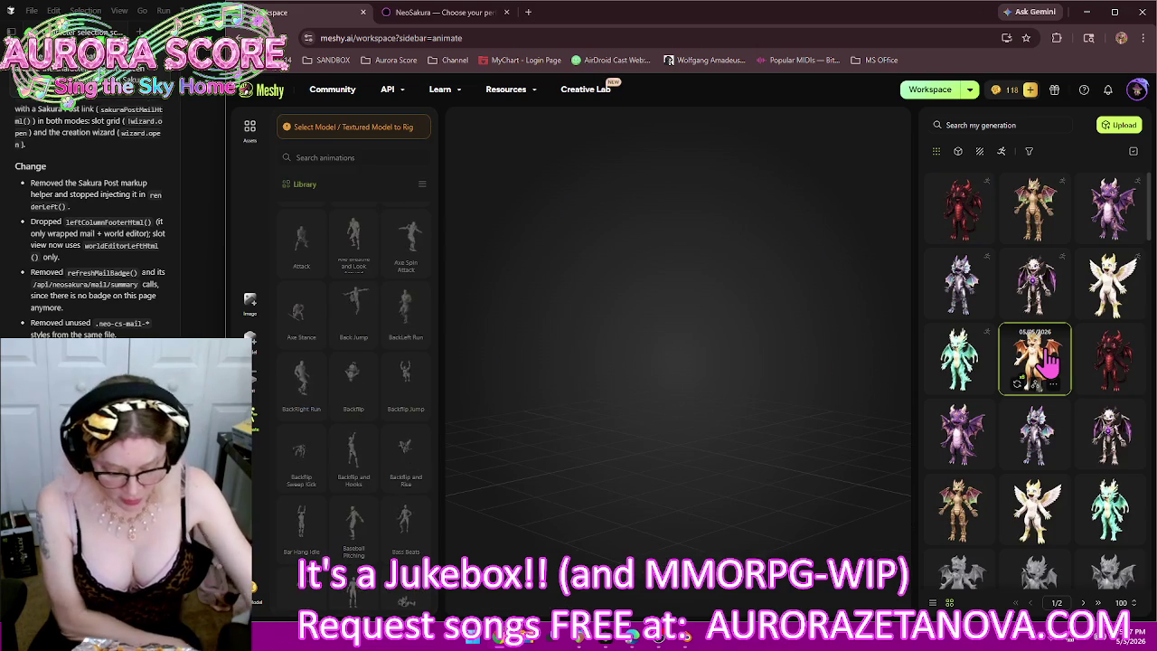